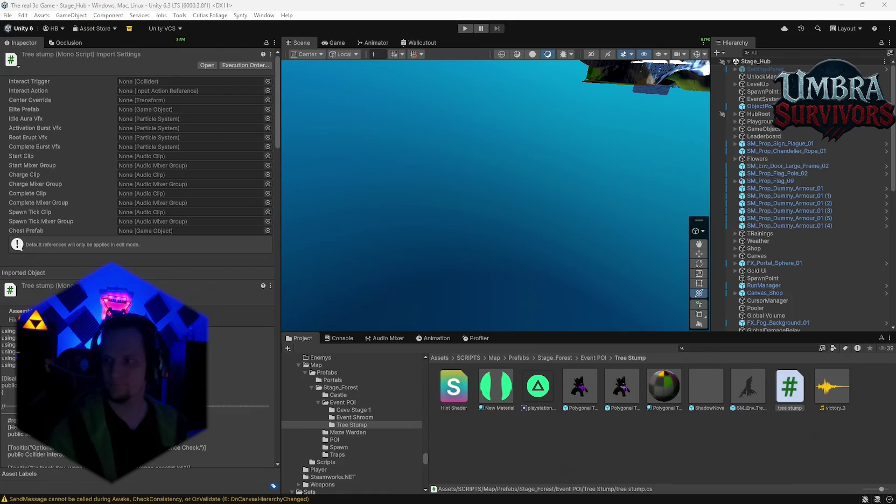
Select the Polygonal Treant Purple material in the Tree Stump folder to view its URP Lit settings.
key(ctrl+p)
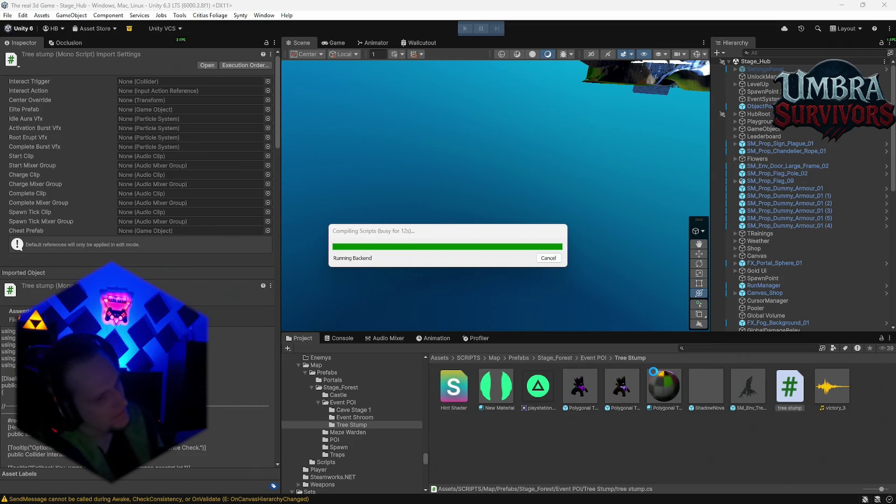
click(655, 376)
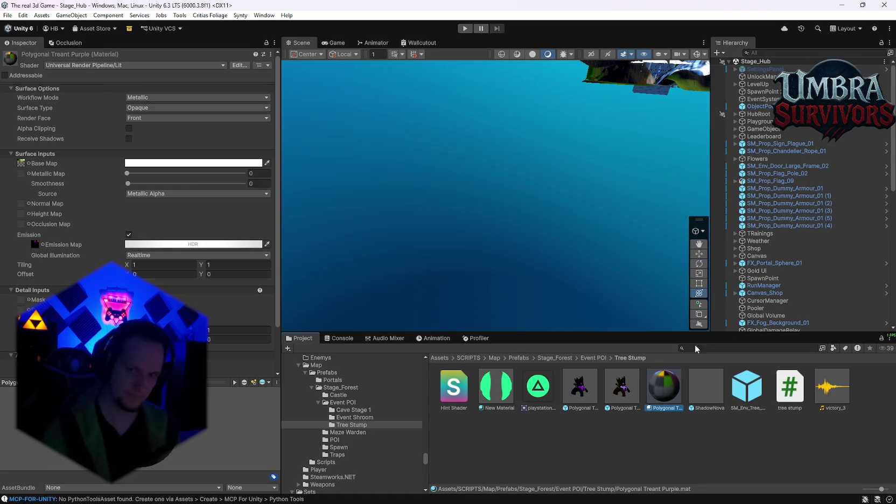
Search the project for 'medusa' and view the Medusa_Snakes model's import settings.
click(715, 348)
text(med)
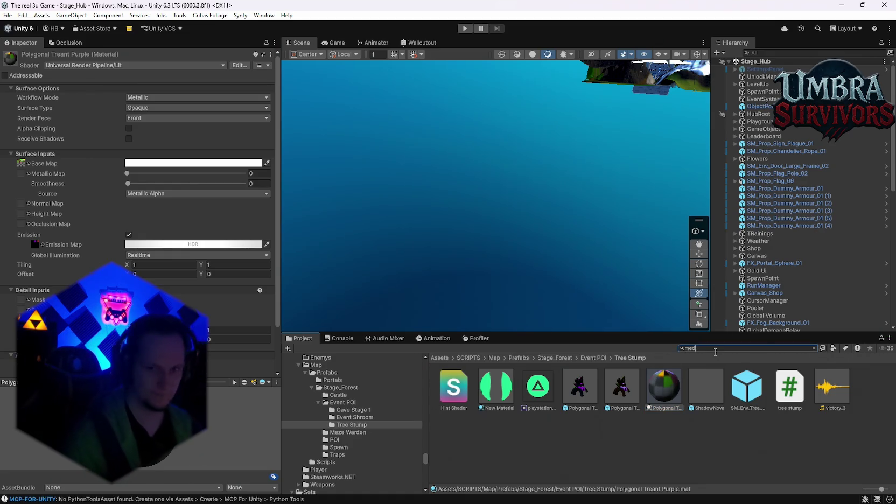
text(usa)
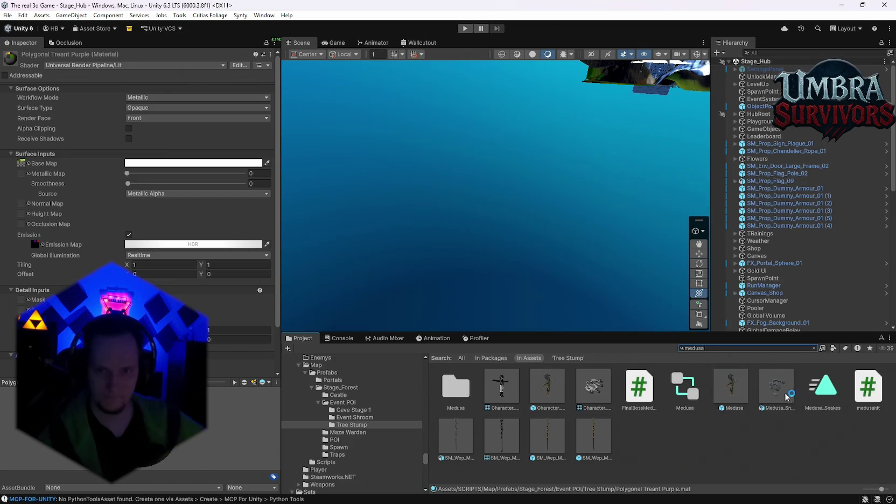
click(774, 391)
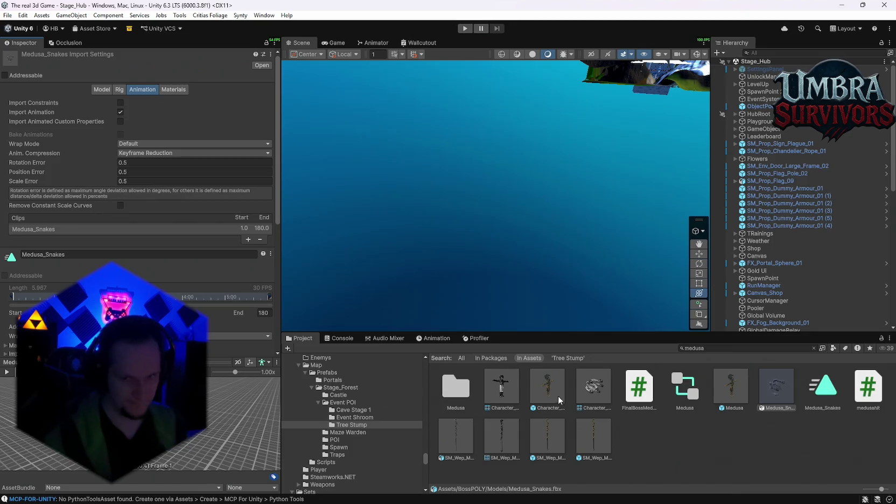
Replace the search with 'tree' and open the Tree Stump folder from the results.
click(716, 348)
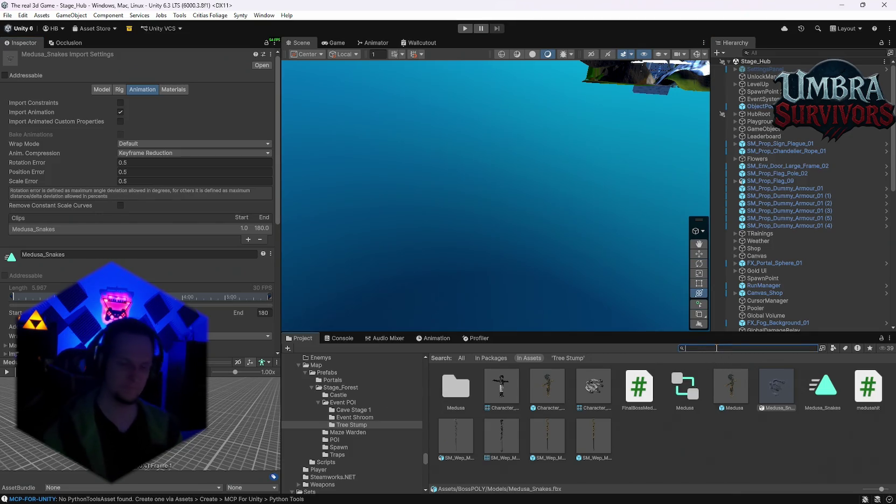
key(BackSpace)
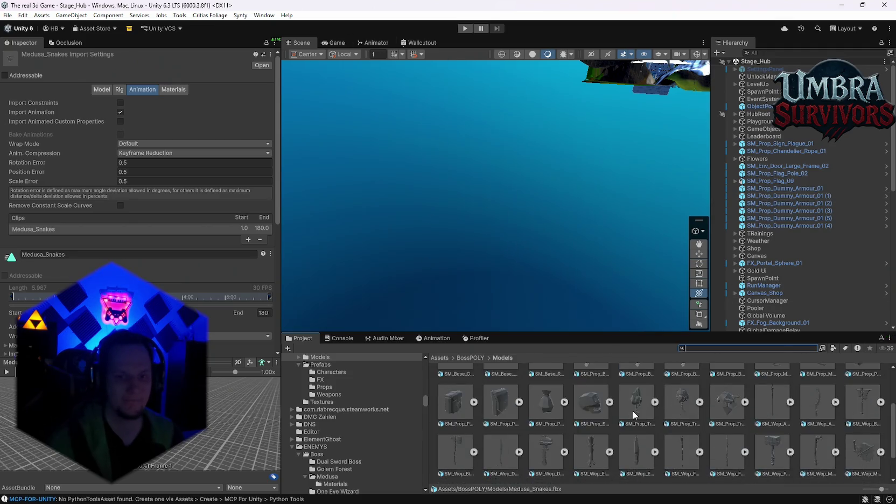
click(706, 349)
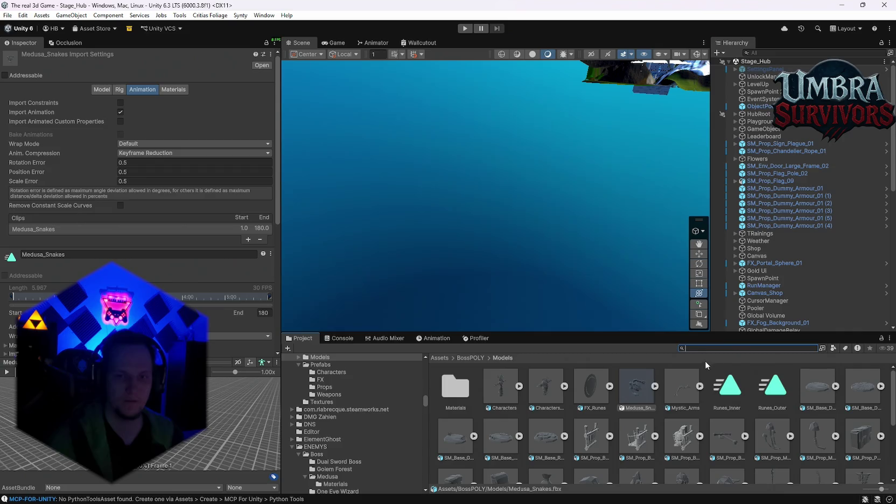
text(tree)
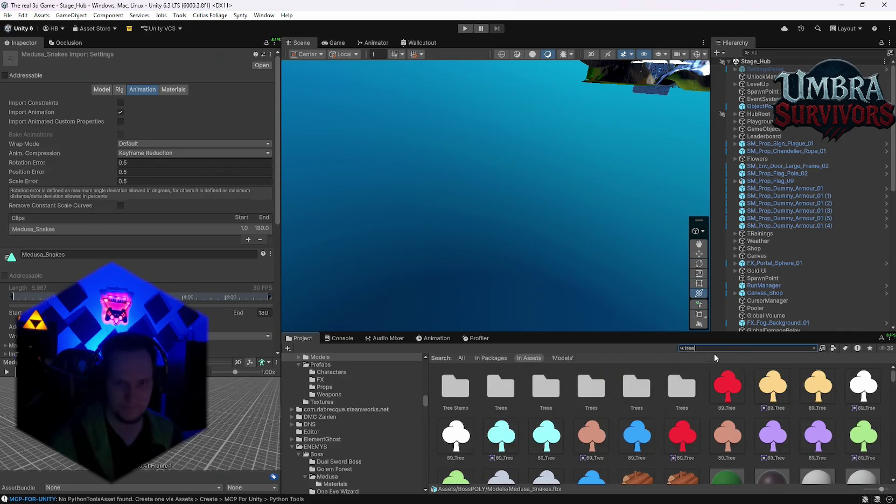
double_click(466, 397)
Review SM_Env_Tree_Trunk_02's Cursed Stump Event POI components, then open the prefab for editing.
click(754, 397)
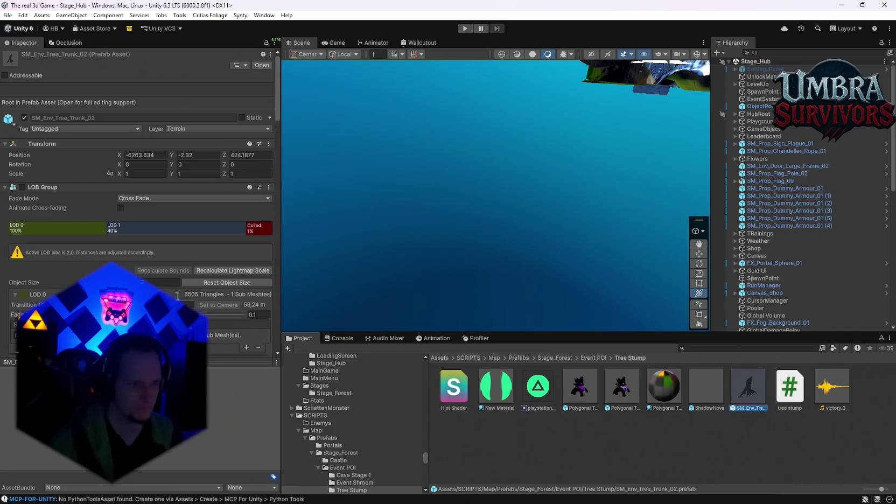
scroll(168, 283, down, 10)
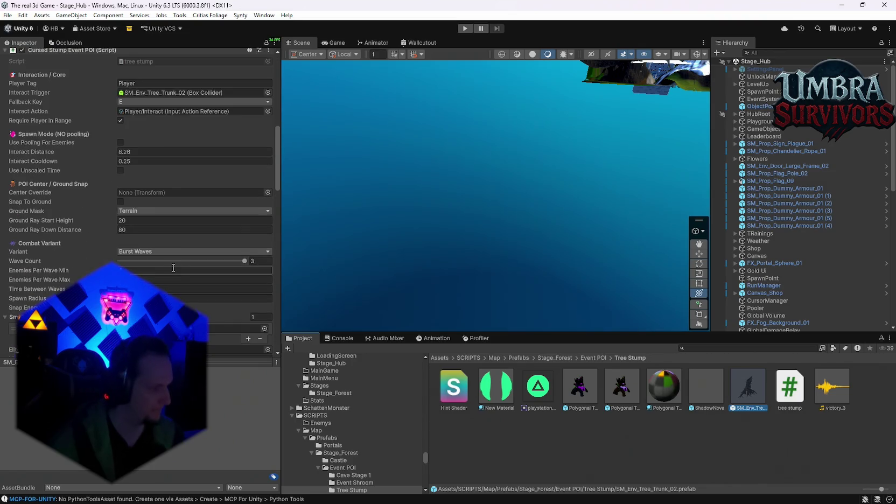
scroll(174, 267, down, 15)
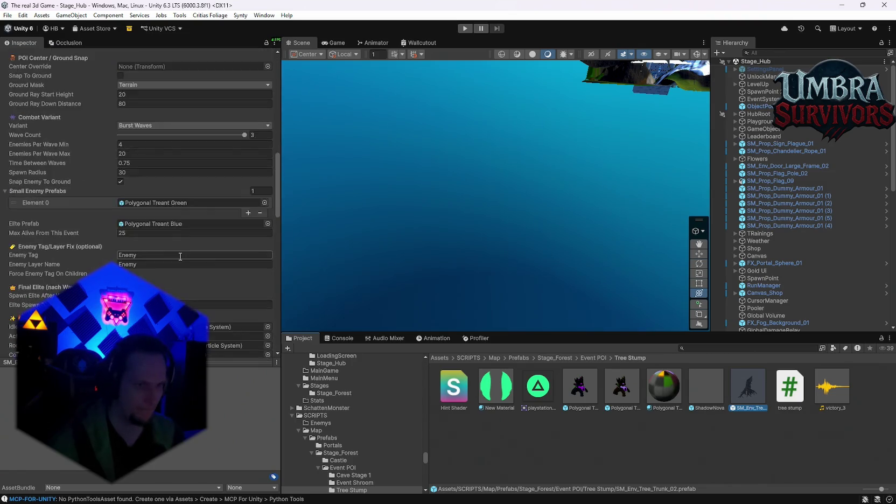
scroll(180, 257, down, 8)
scroll(179, 276, up, 10)
scroll(170, 277, up, 3)
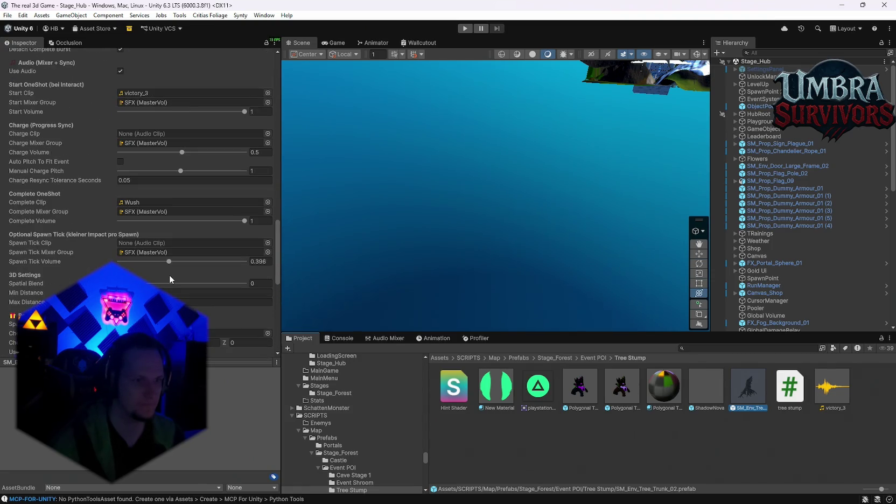
scroll(169, 275, up, 10)
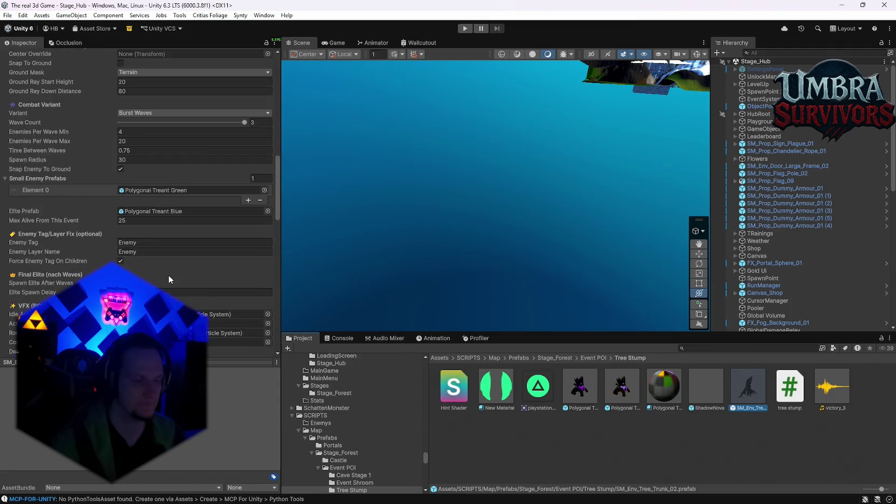
scroll(169, 276, down, 9)
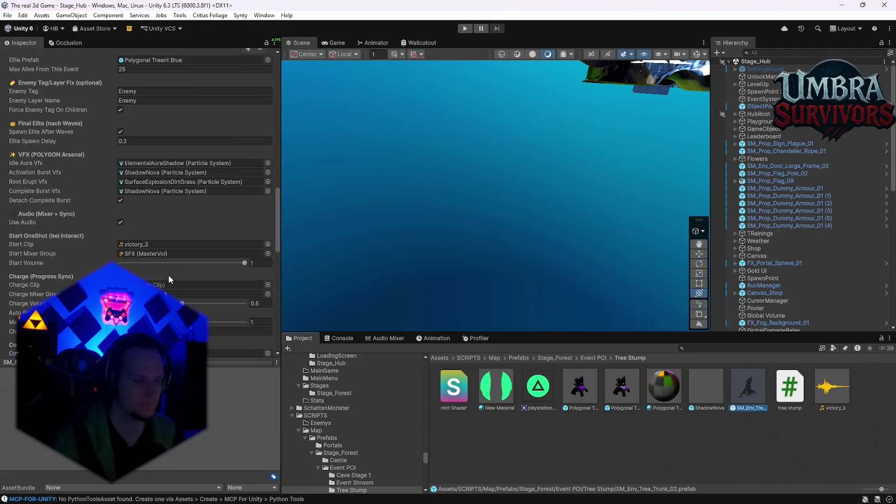
scroll(169, 276, down, 13)
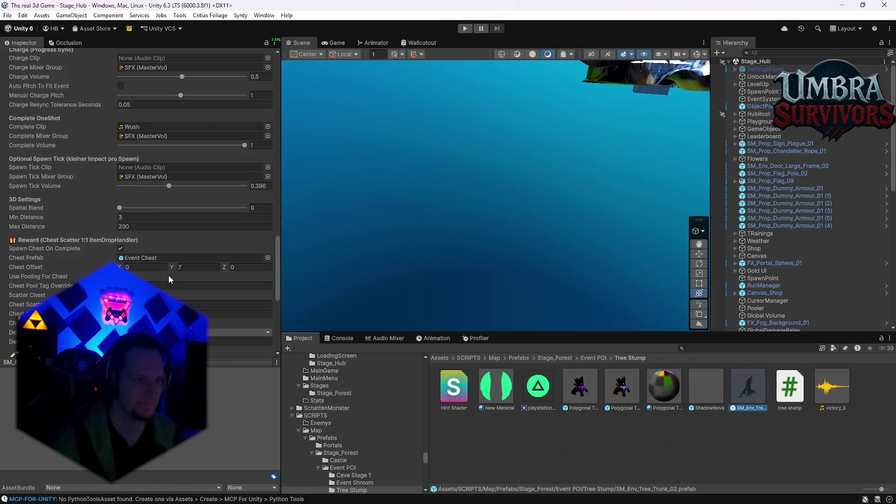
scroll(168, 275, down, 7)
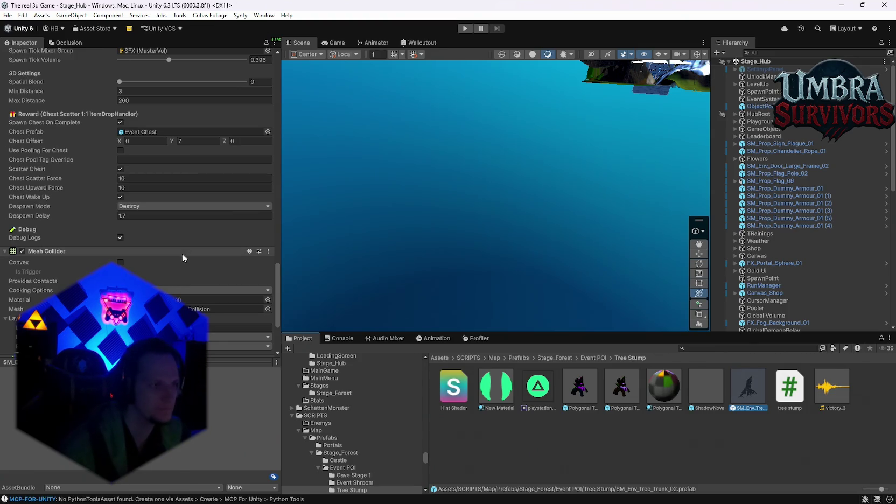
scroll(182, 254, up, 10)
scroll(173, 257, up, 14)
scroll(173, 254, up, 15)
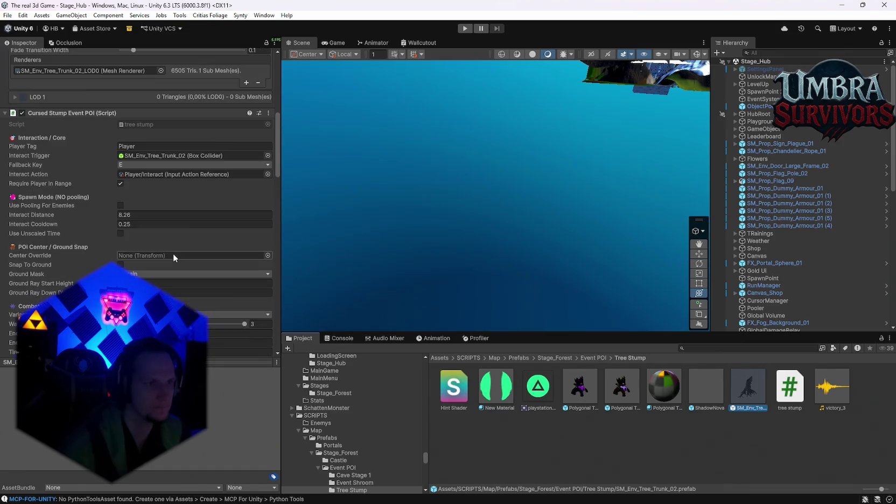
scroll(174, 256, down, 12)
scroll(173, 254, down, 20)
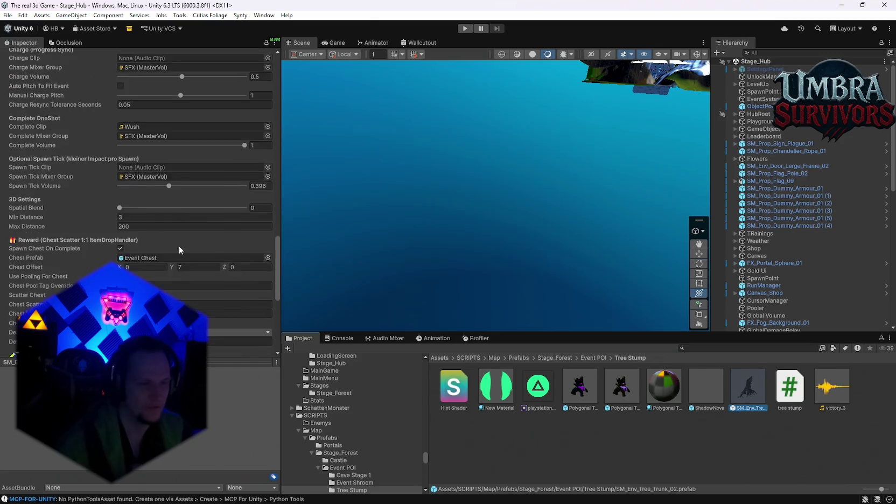
scroll(179, 245, down, 14)
scroll(184, 243, up, 13)
scroll(185, 260, up, 20)
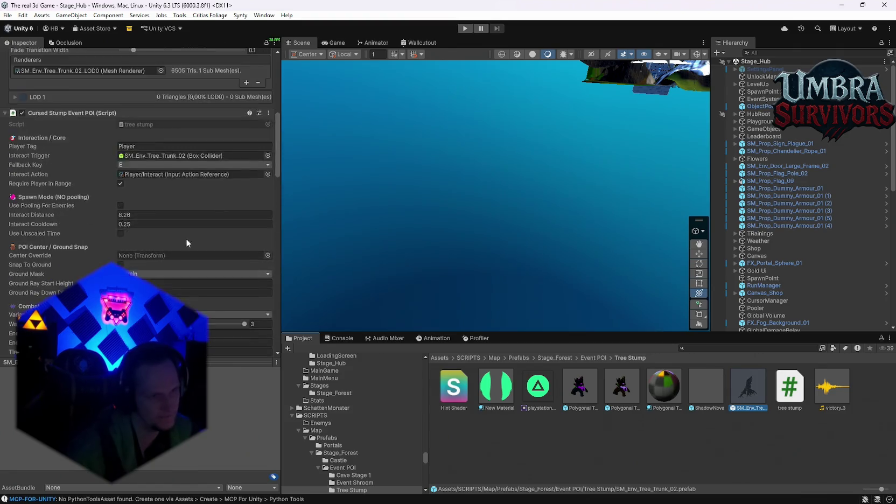
scroll(187, 239, up, 10)
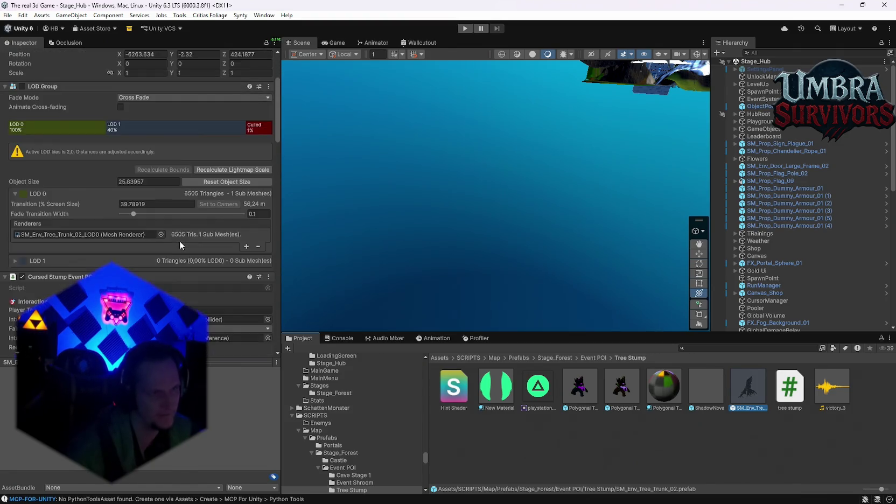
scroll(179, 241, down, 8)
scroll(149, 205, down, 20)
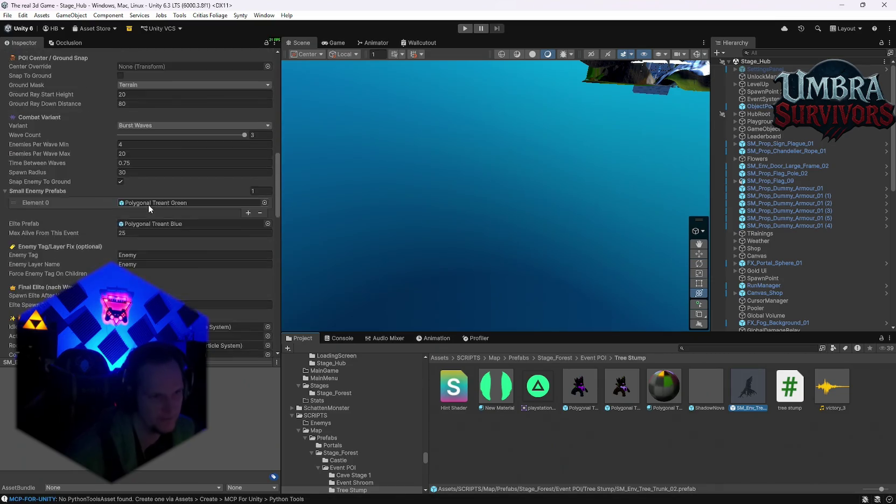
scroll(170, 224, down, 5)
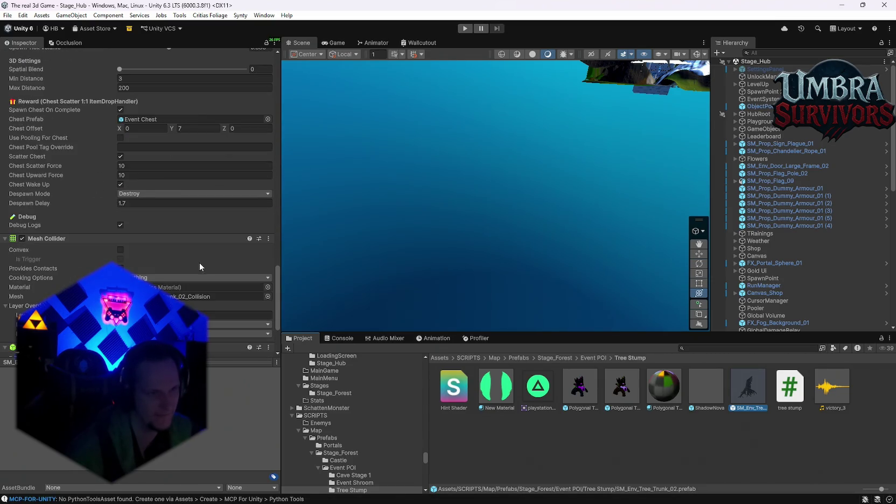
scroll(180, 240, down, 2)
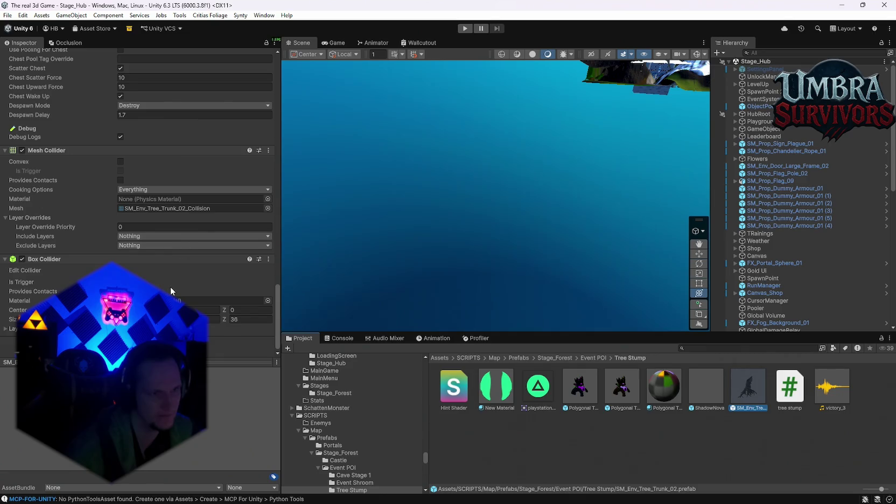
scroll(170, 286, up, 8)
scroll(171, 288, up, 12)
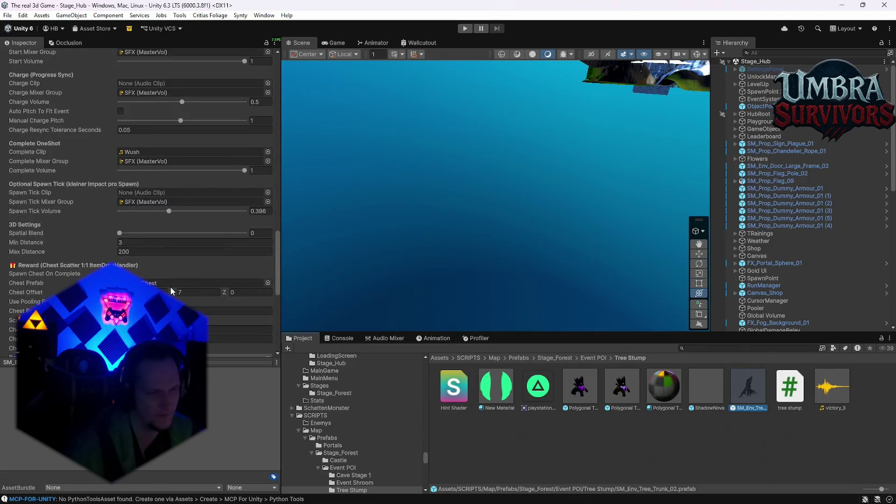
scroll(171, 286, down, 15)
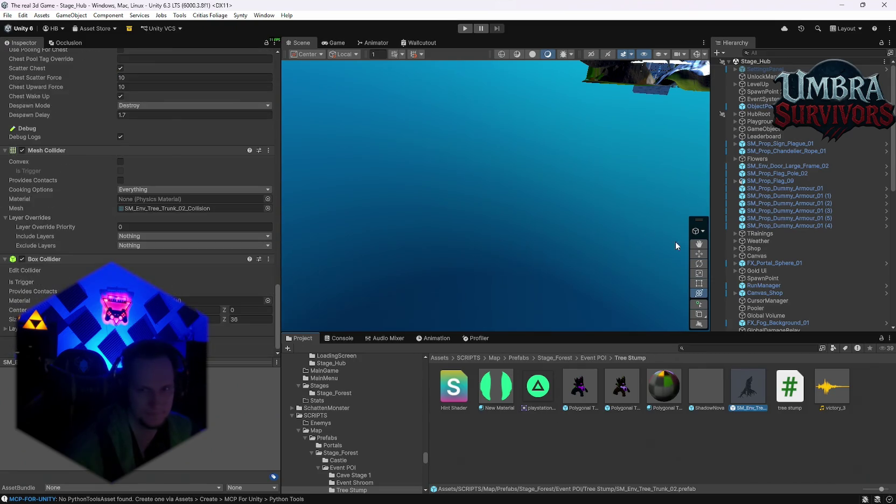
double_click(750, 399)
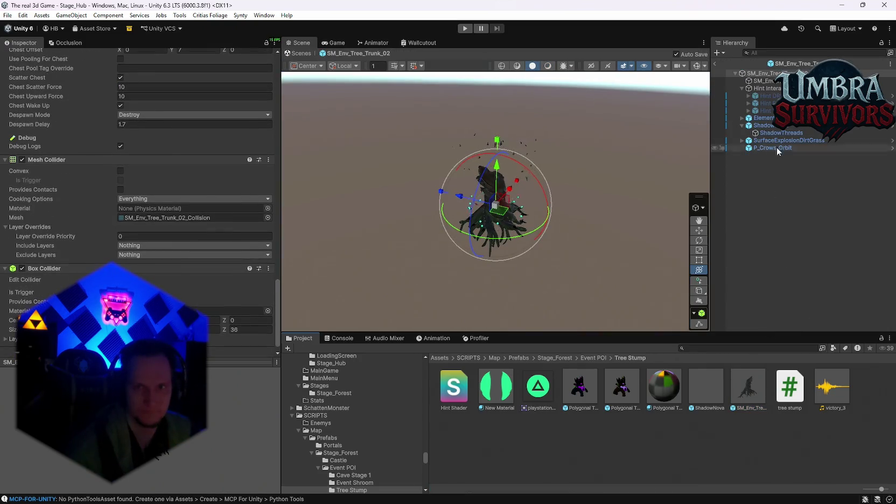
Remove the old Audio Source component from the stump's ShadowNova effect.
click(750, 141)
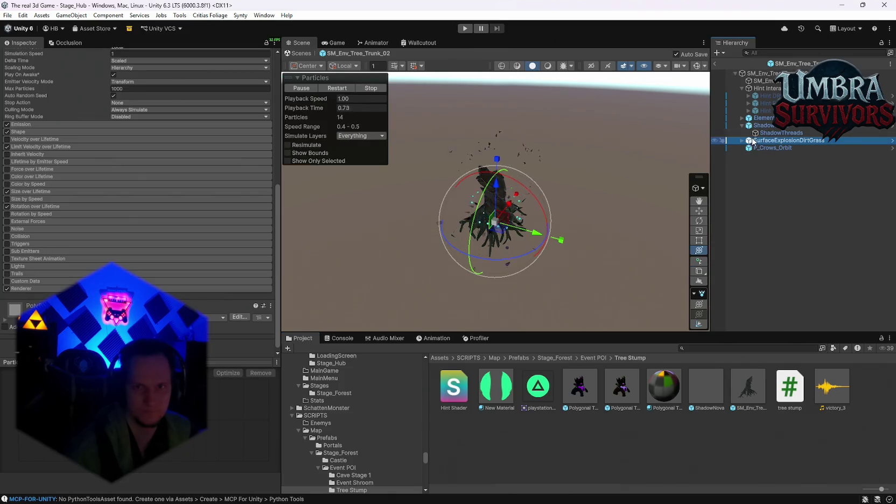
click(764, 125)
scroll(105, 239, down, 8)
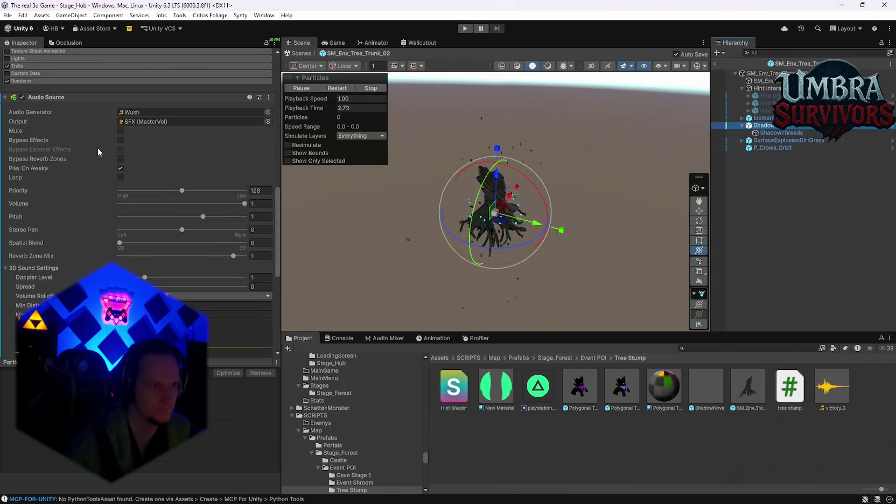
scroll(94, 153, up, 1)
right_click(36, 124)
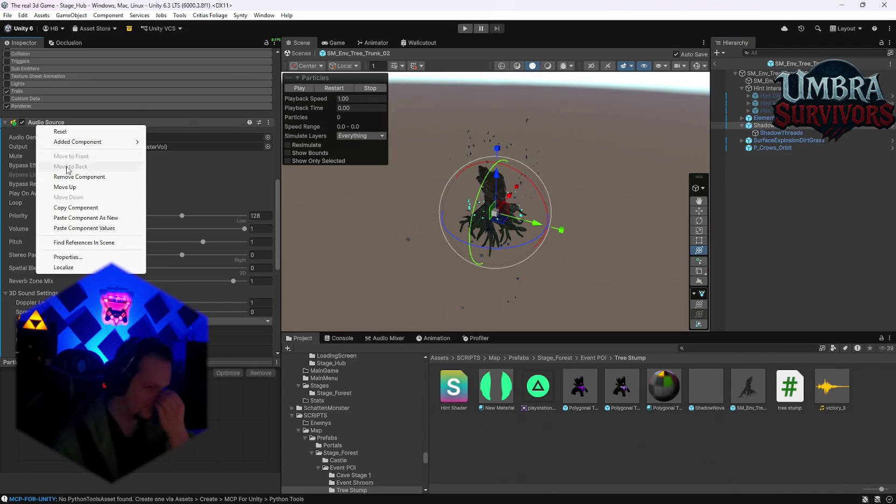
click(67, 177)
click(137, 335)
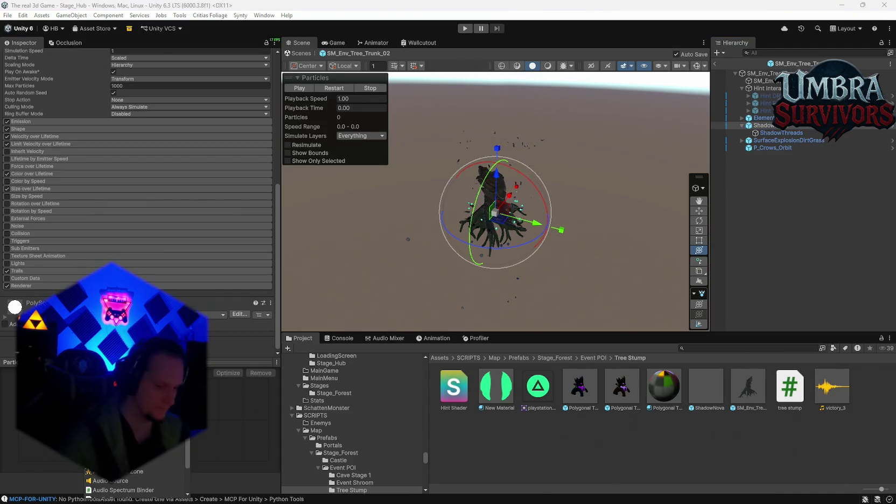
key(Return)
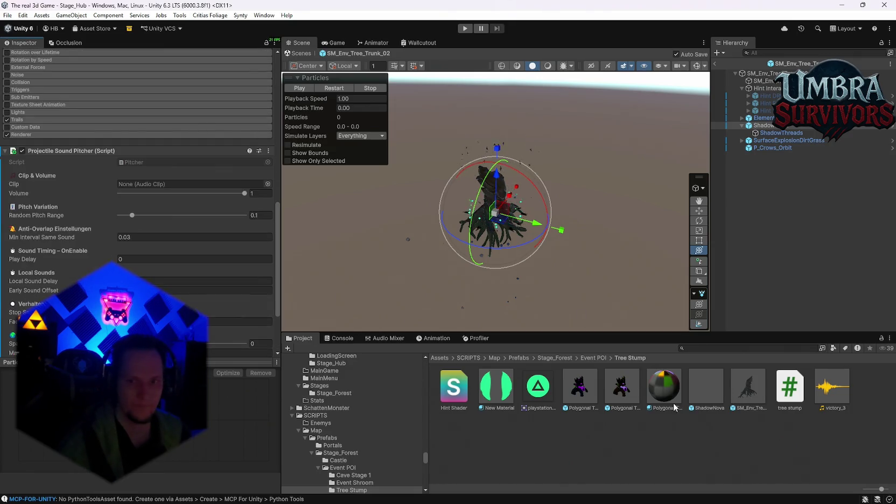
Give the sound pitcher clip victory_3, volume 1, spatial blend 1, and the SFX mixer group.
drag(500, 309, 177, 185)
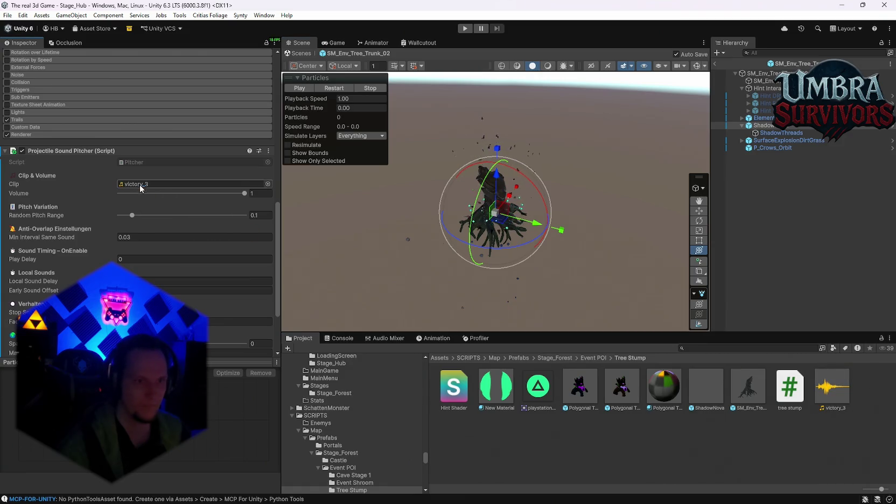
scroll(243, 176, down, 2)
click(263, 143)
text(0)
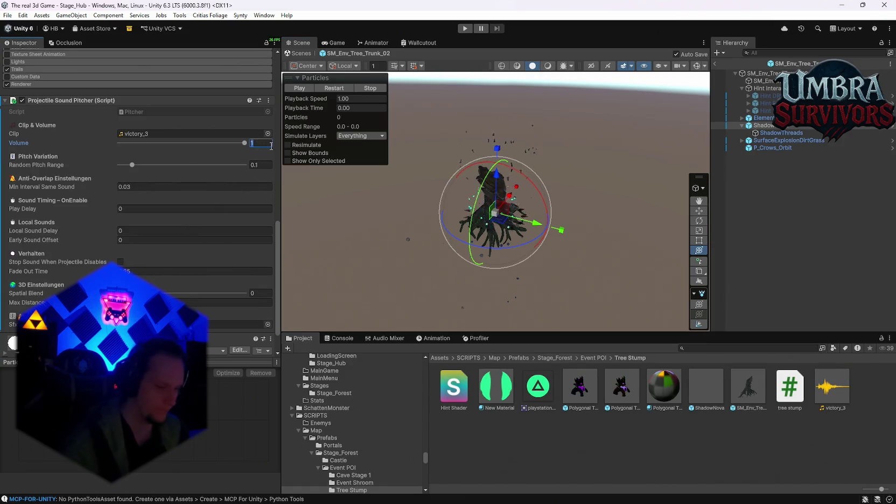
text(.7)
click(261, 293)
text(1)
key(Tab)
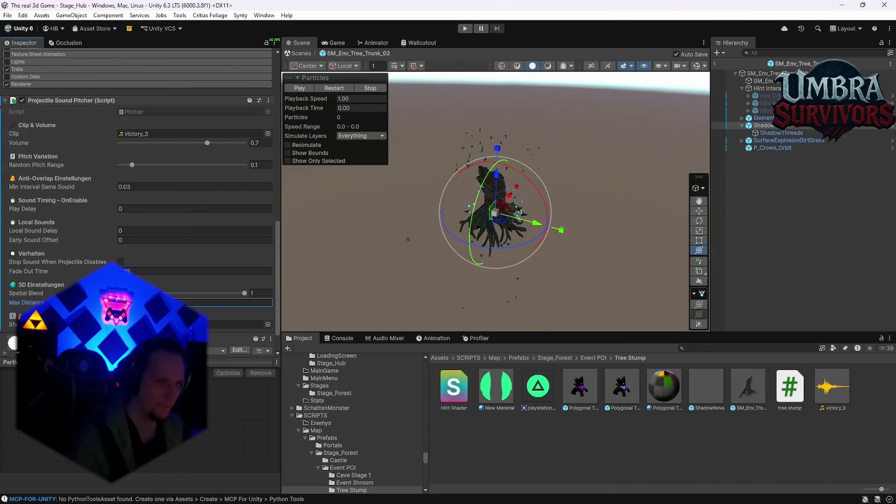
click(261, 144)
text(1)
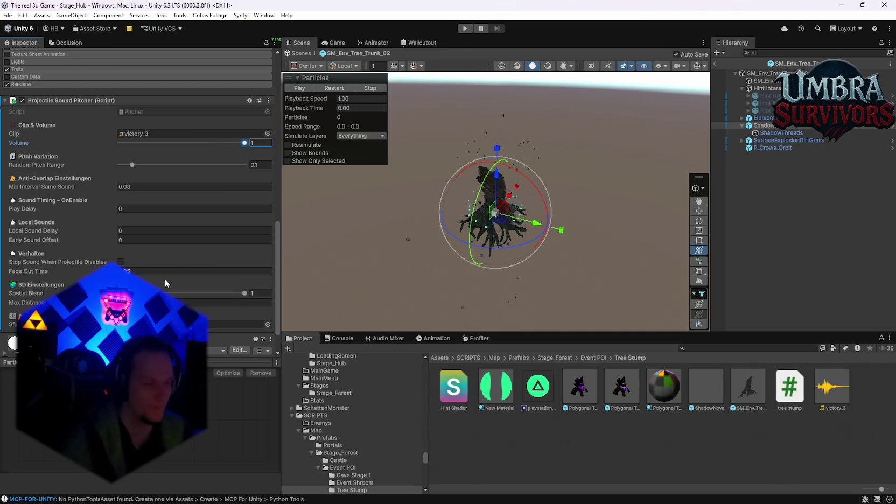
click(267, 325)
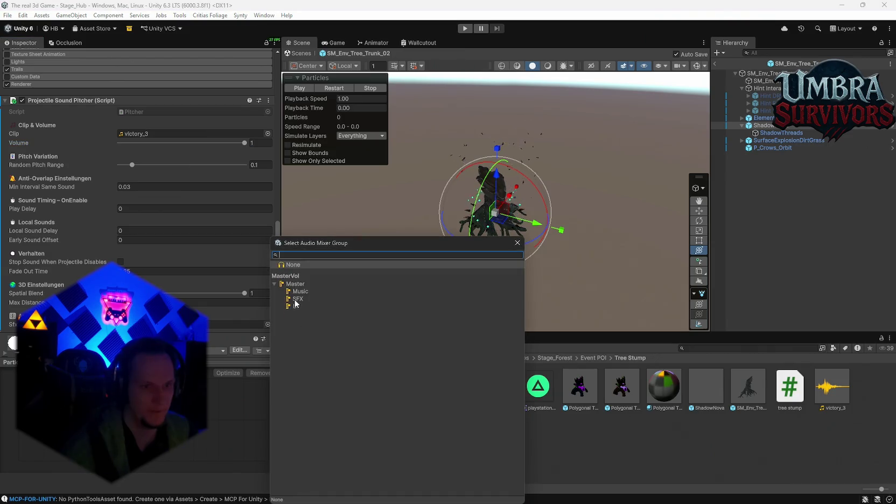
double_click(295, 300)
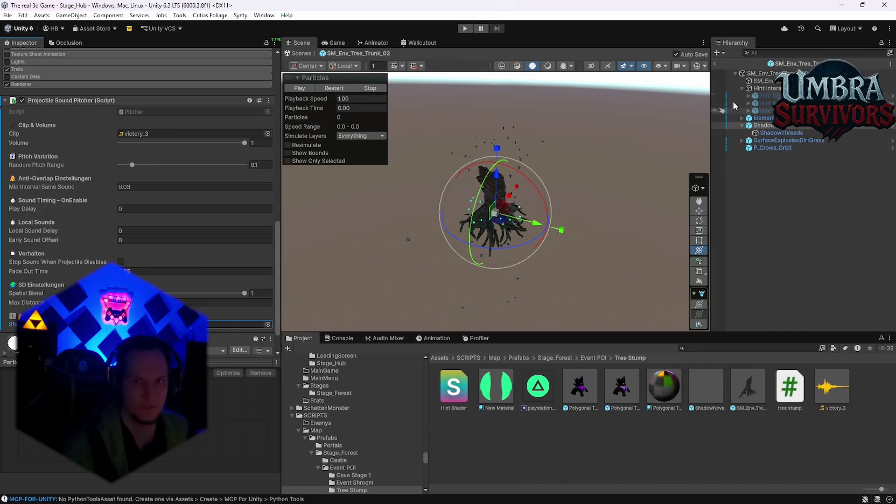
Exit prefab mode back to Stage_Hub and browse the recent scenes list.
click(716, 65)
click(7, 15)
click(6, 15)
click(6, 15)
click(30, 118)
click(7, 15)
Enter Play mode, reroll the hub chest's three upgrades, take Meteor, and start the forest run.
mouse_move(49, 47)
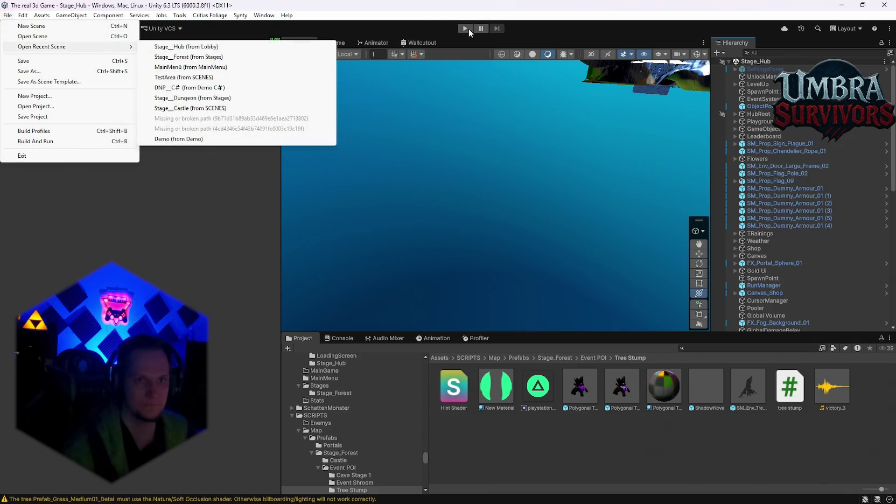
click(466, 29)
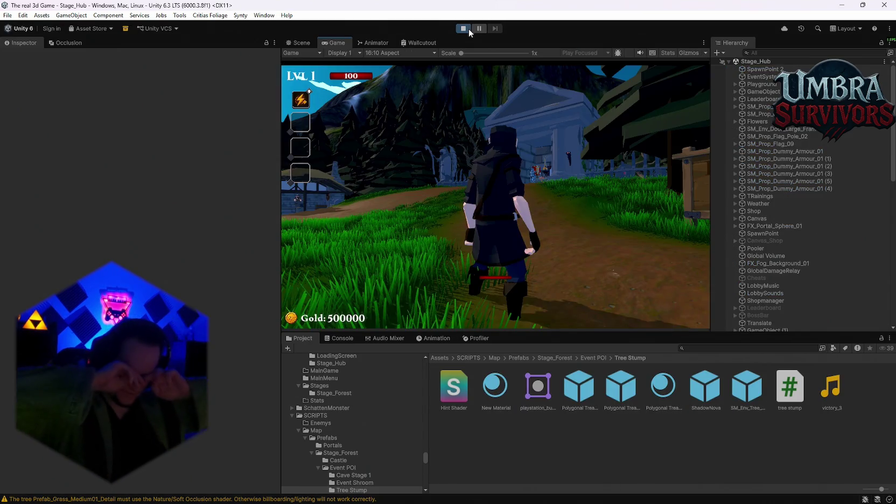
key(w)
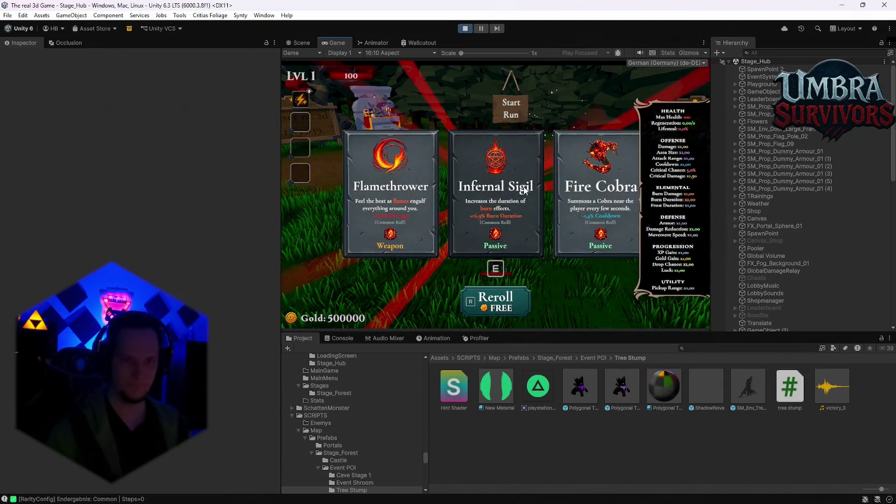
key(r)
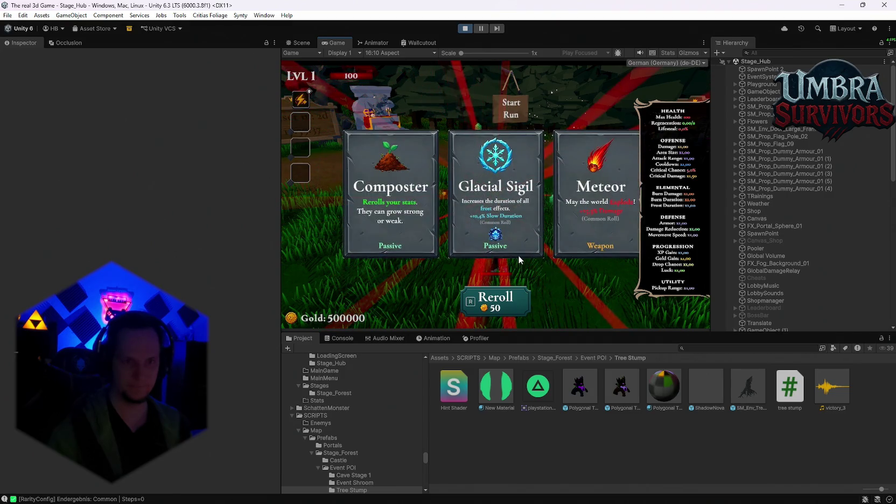
click(599, 194)
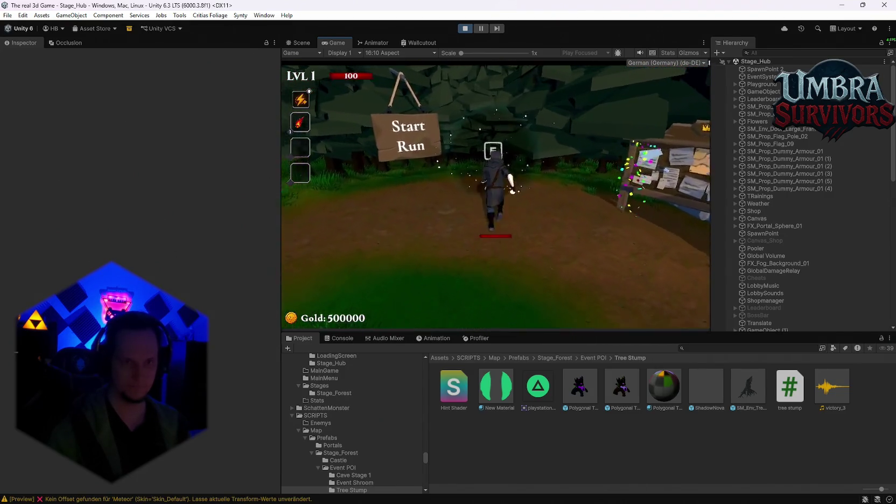
key(e)
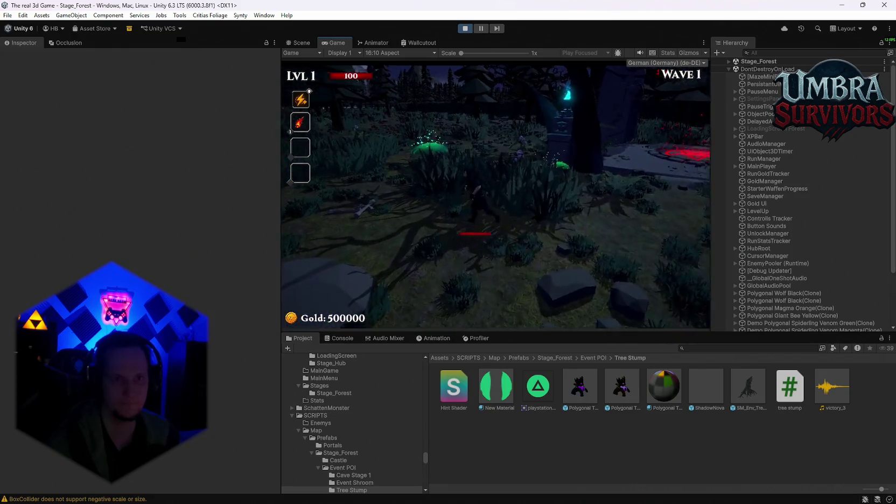
Walk through the forest, then pause, maximize the Game view, and resume.
key(w)
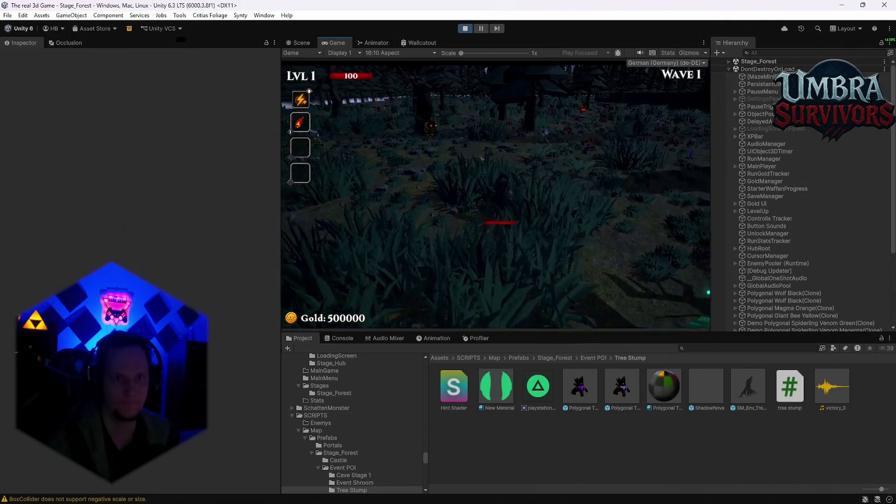
key(w)
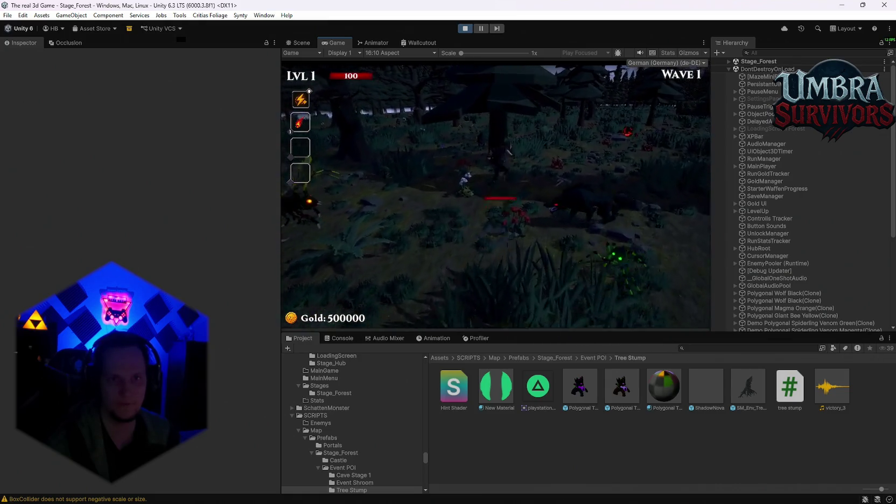
key(w)
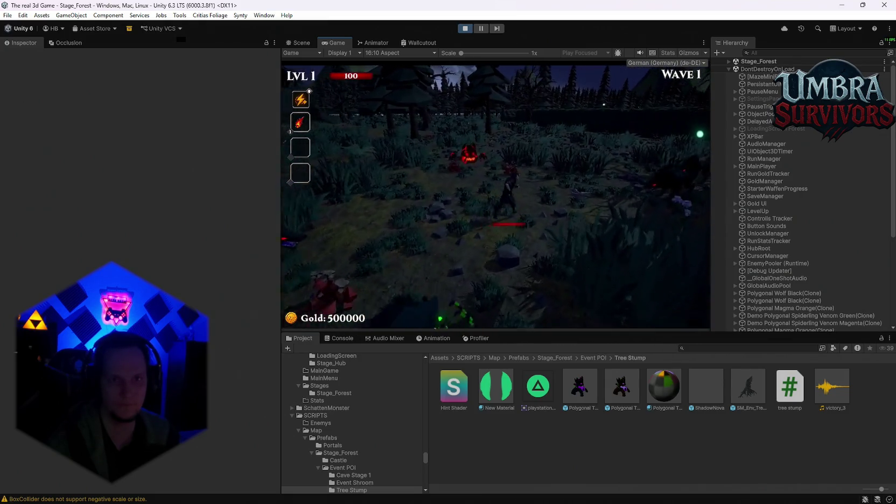
key(w)
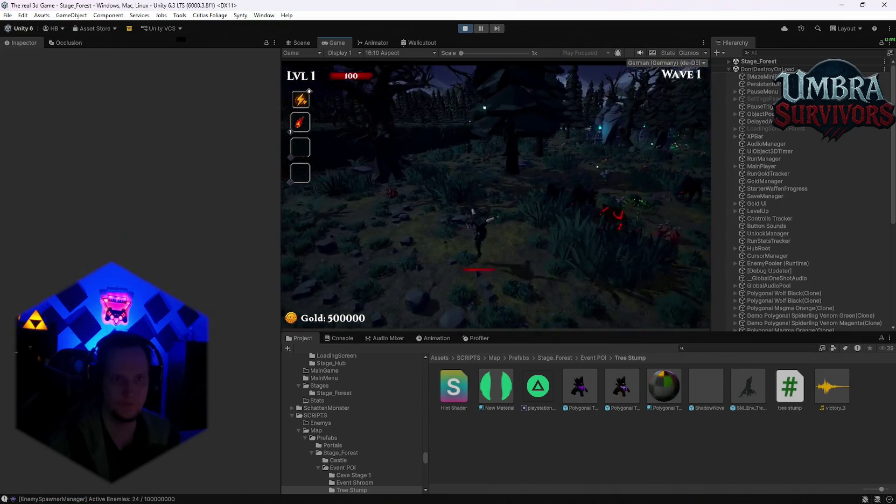
key(w)
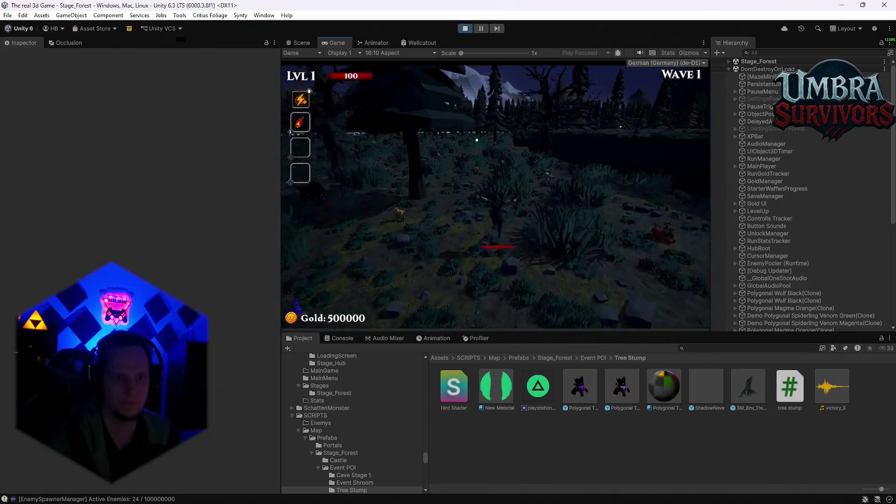
key(Escape)
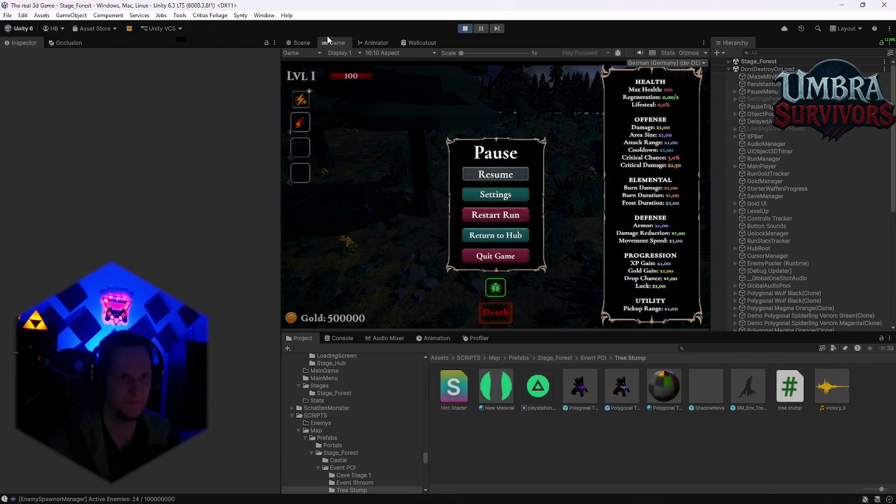
double_click(330, 38)
click(477, 250)
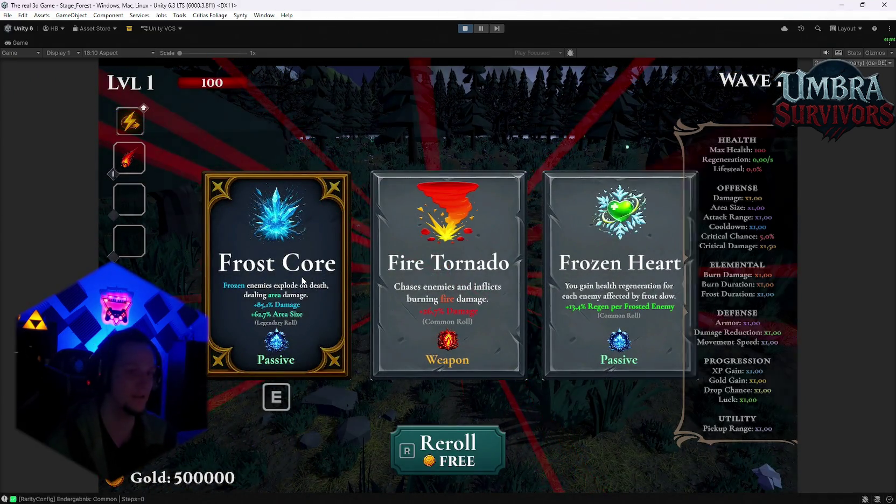
Take the Frost Core, Fire Tornado and Ice Ball upgrades, choose one more, and pause.
click(303, 281)
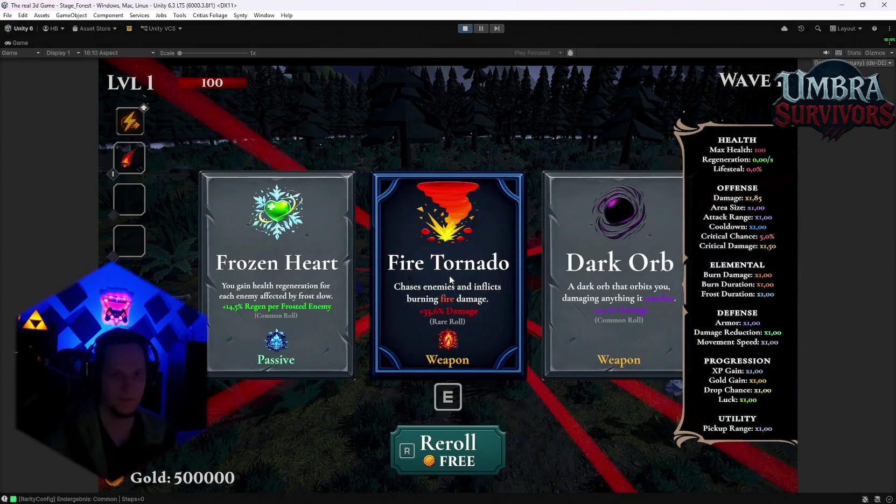
click(479, 307)
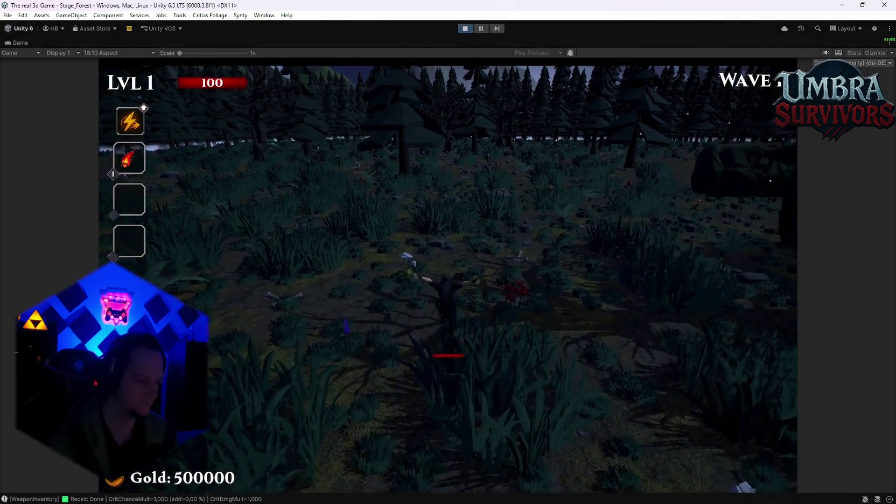
click(280, 269)
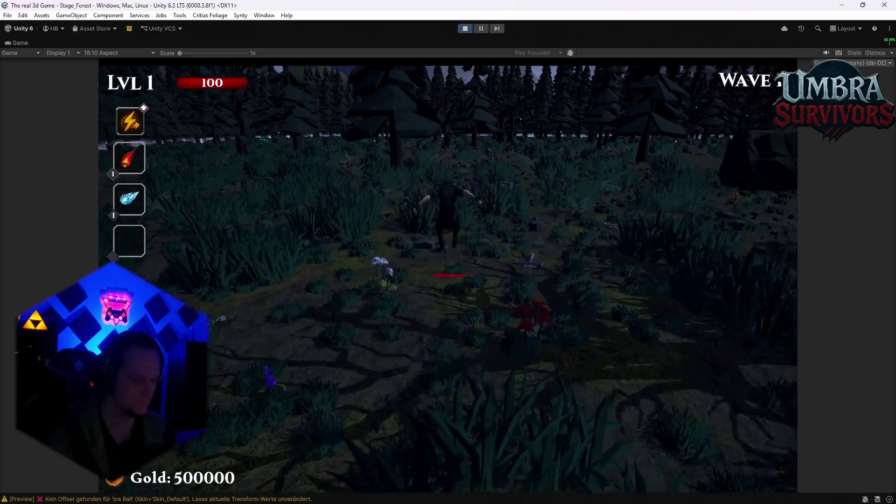
click(448, 292)
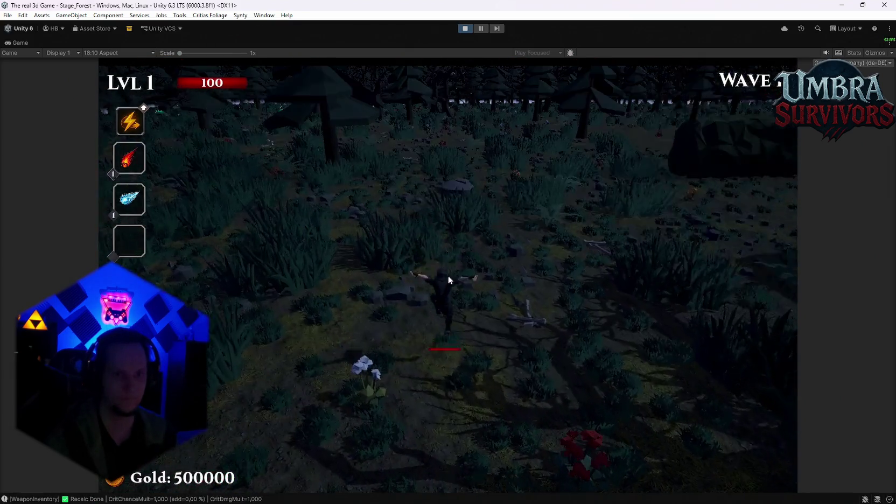
key(Escape)
Restore the normal editor layout and search the Hierarchy for 'eis'.
double_click(16, 42)
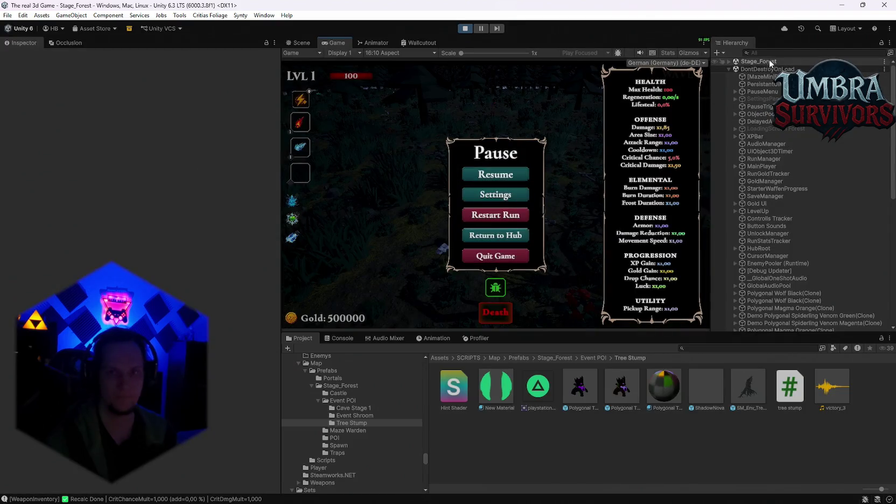
text(e)
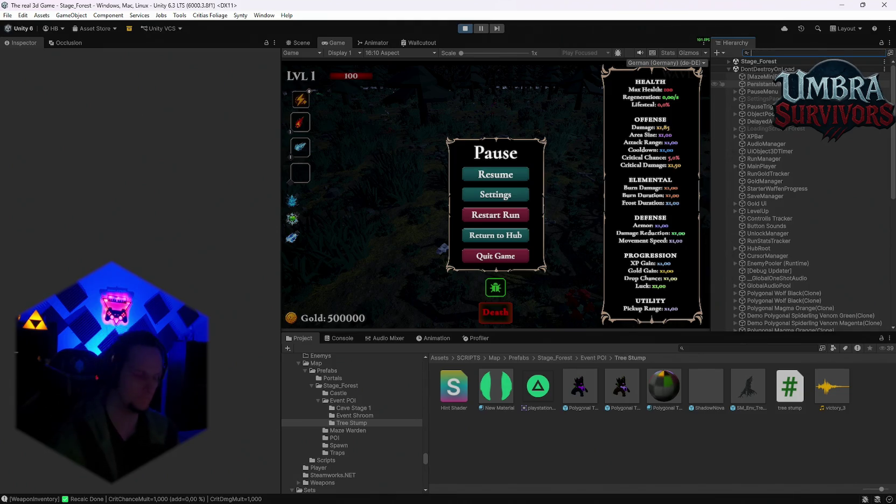
text(e)
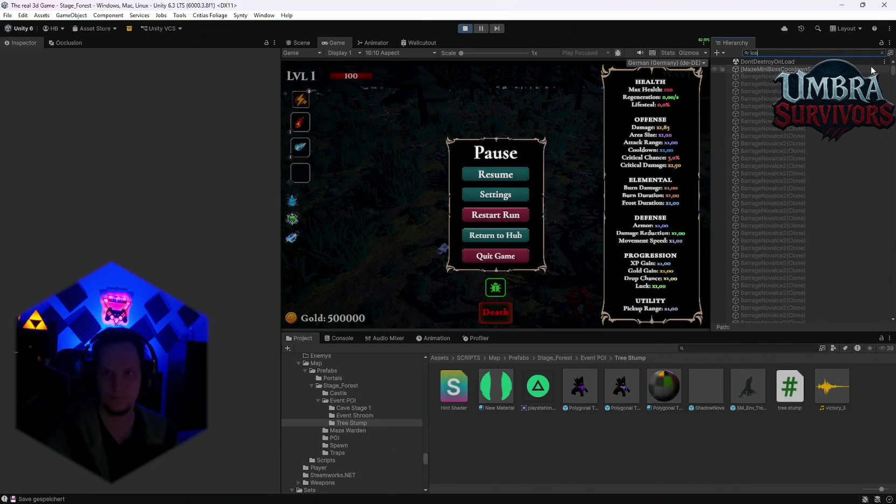
drag(894, 72, 875, 328)
drag(893, 211, 874, 40)
text(fre)
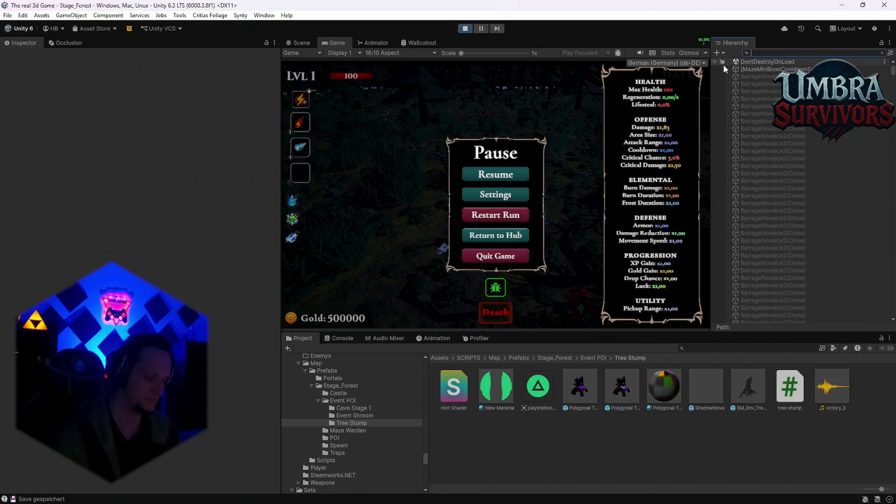
key(BackSpace)
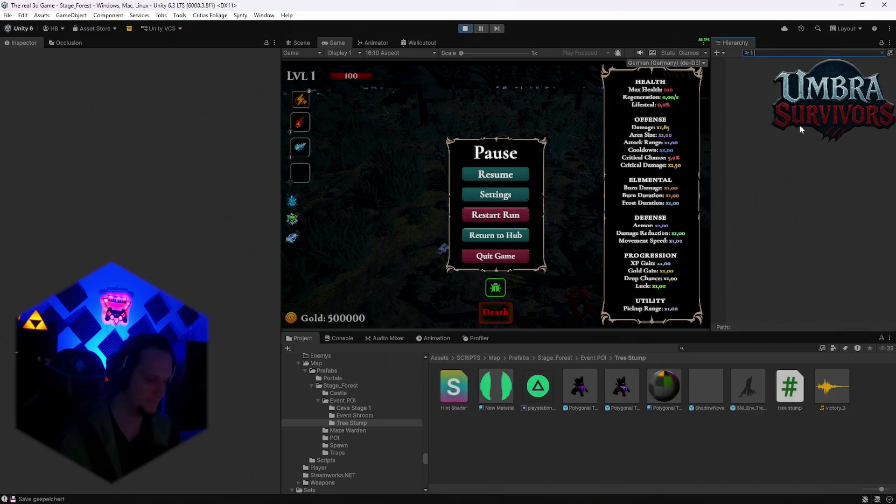
key(BackSpace)
key(BackSpace)
text(eis)
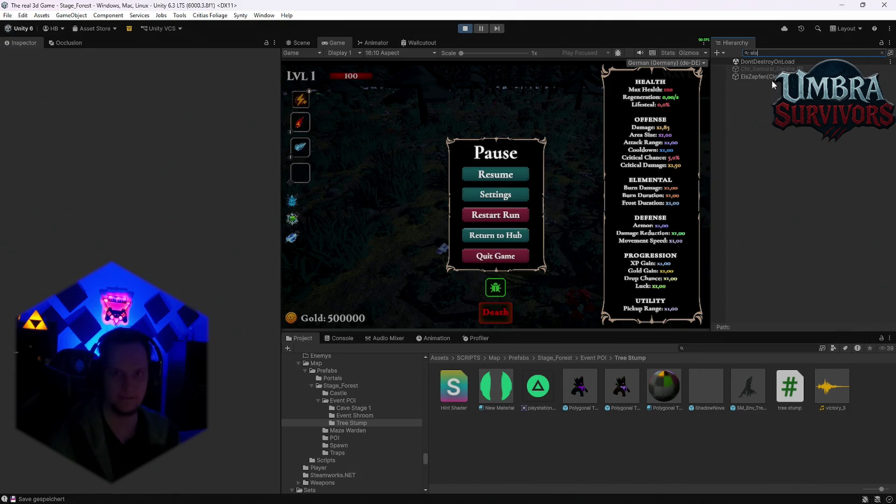
Inspect EisZapfen(Clone), then resume the forest run in the maximized Game view.
click(768, 77)
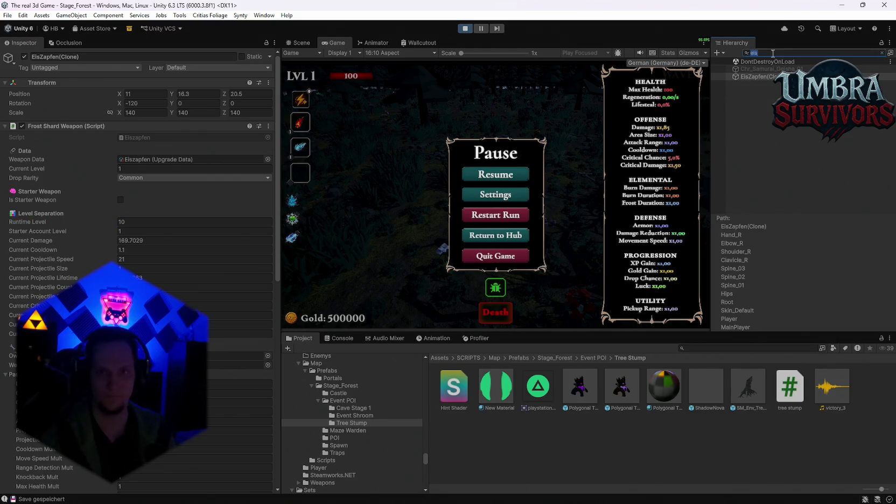
double_click(347, 44)
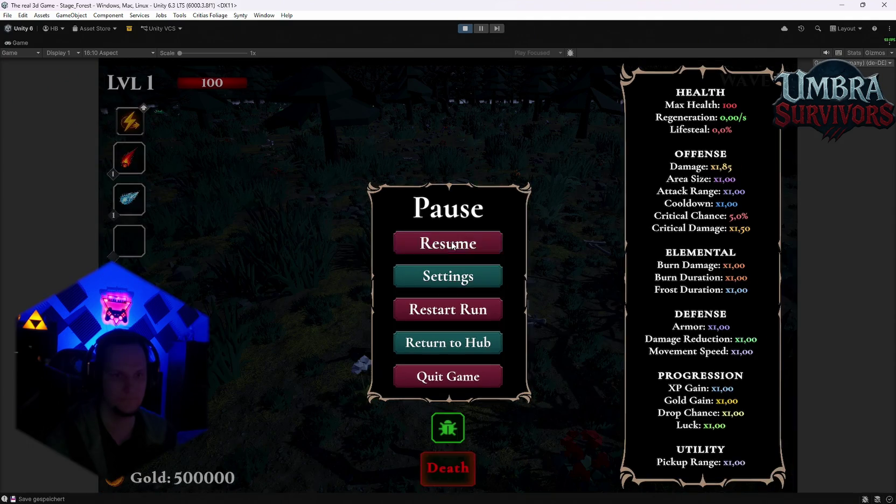
click(432, 239)
Walk through the forest toward the glowing tree and fight the enemy pack.
key(w)
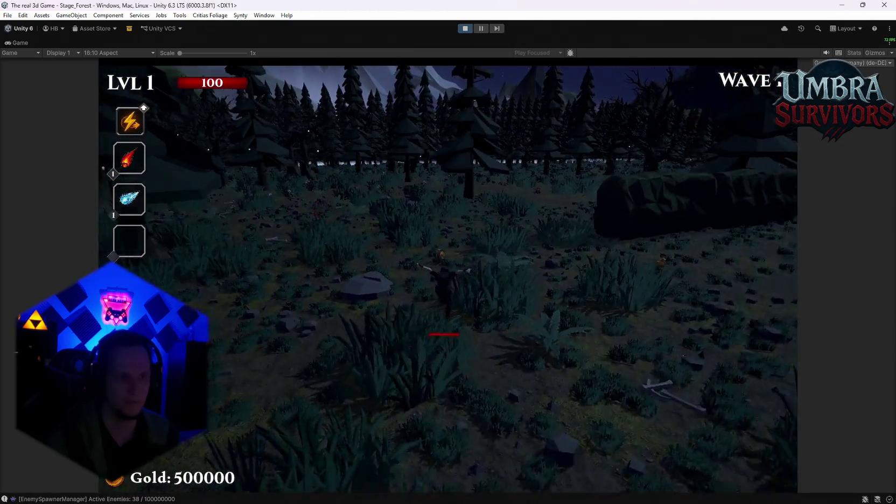
key(w)
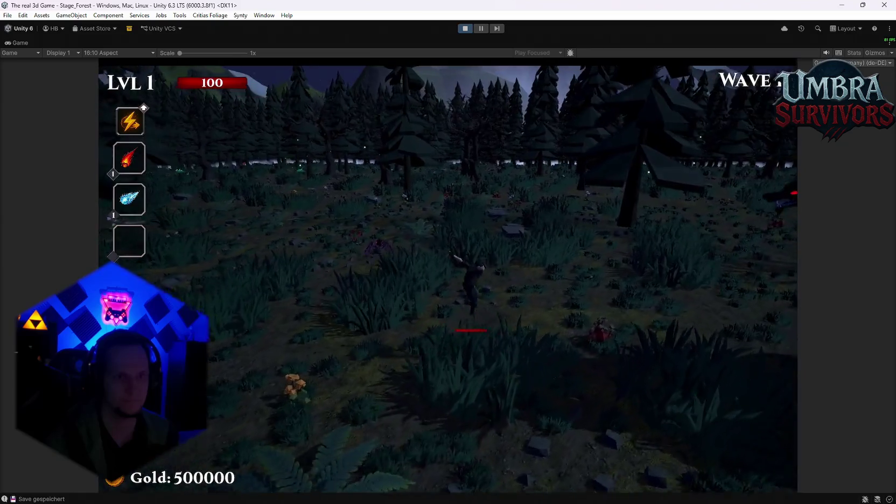
key(w)
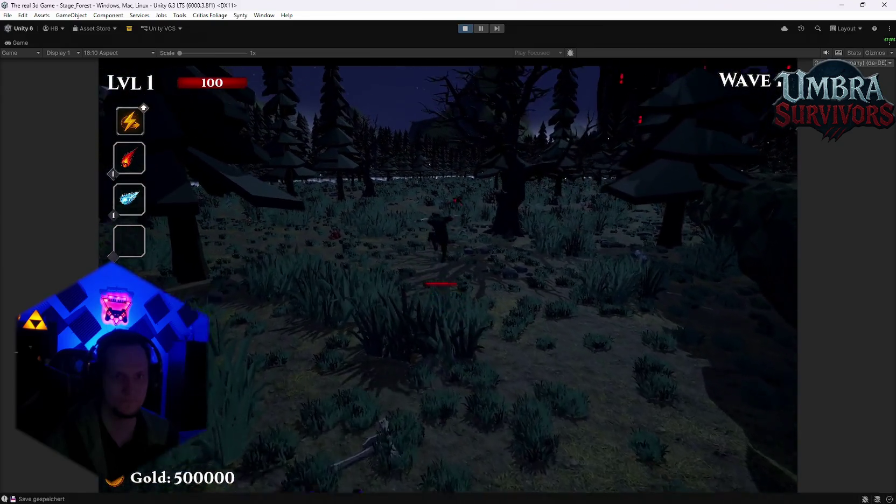
key(w)
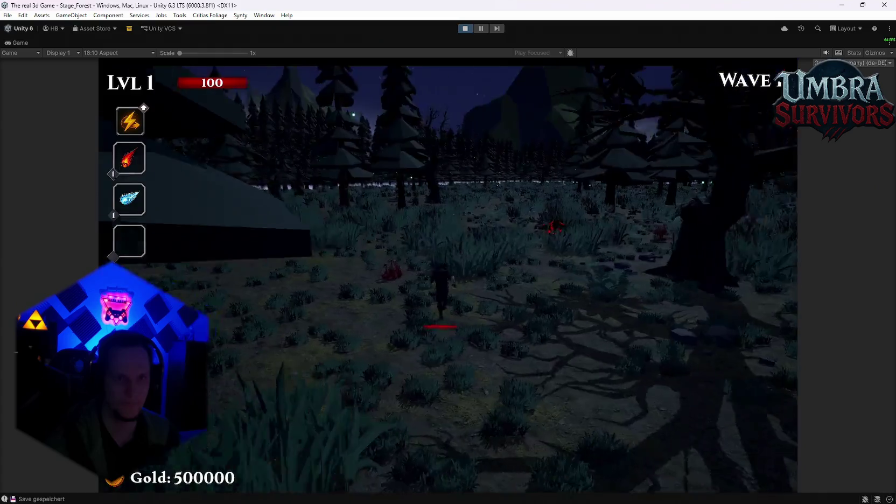
key(w)
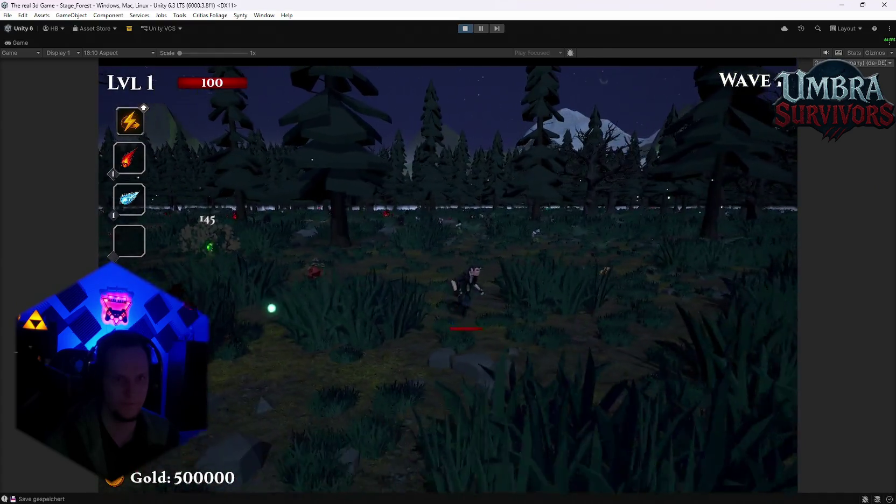
key(w)
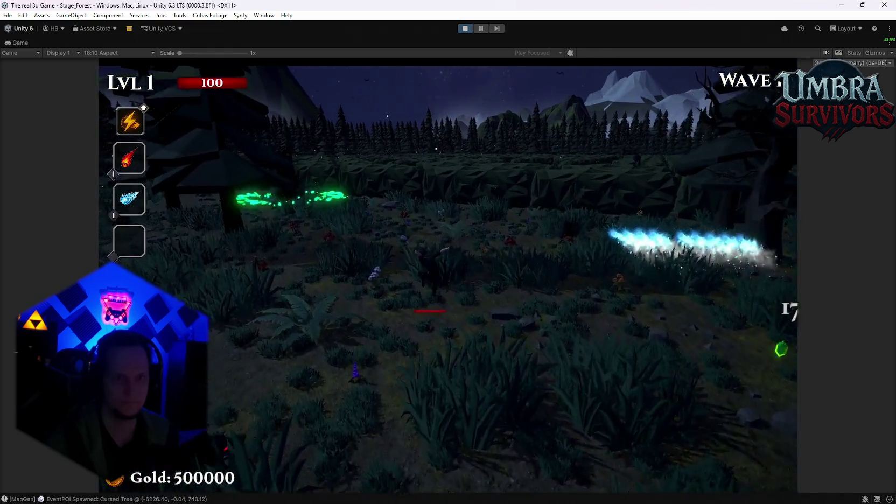
key(w)
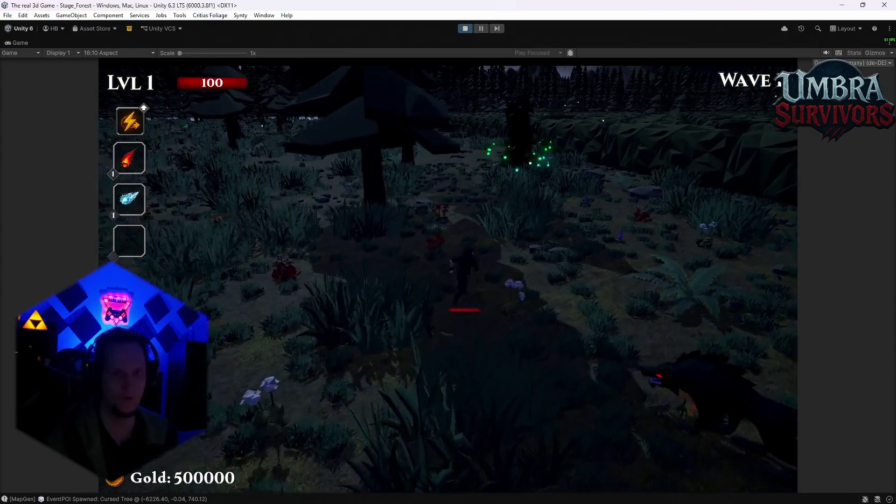
key(w)
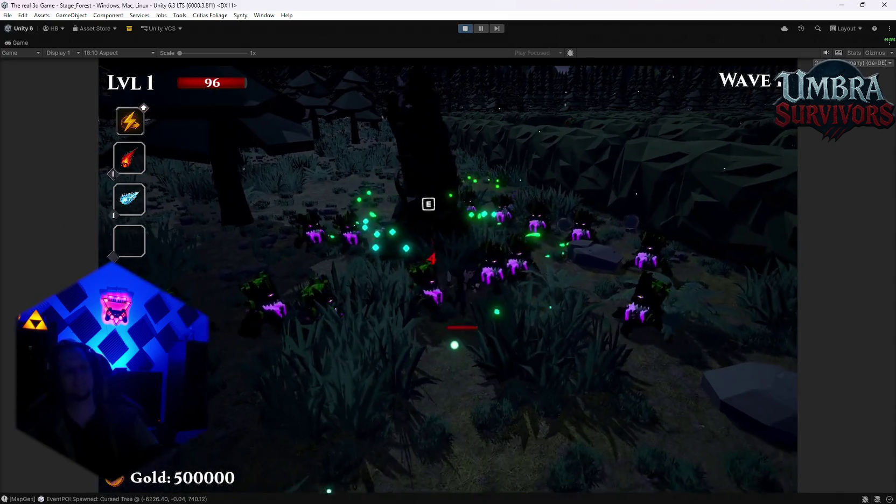
key(w)
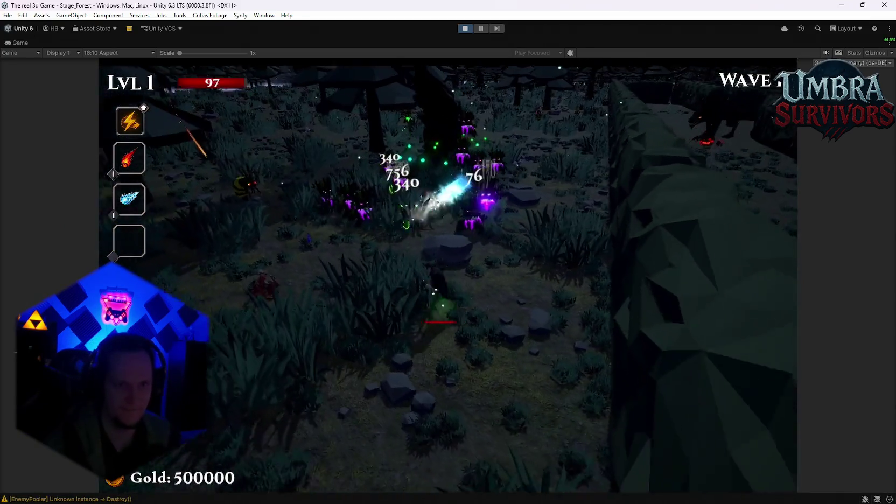
key(w)
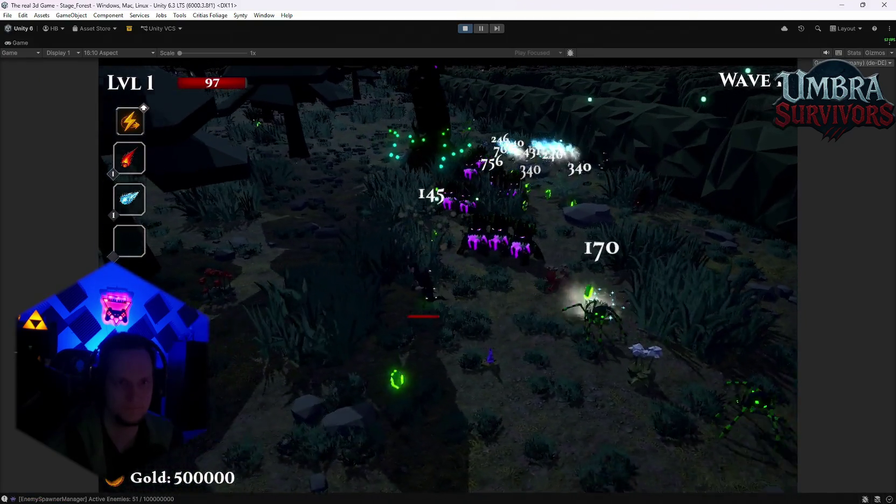
key(w)
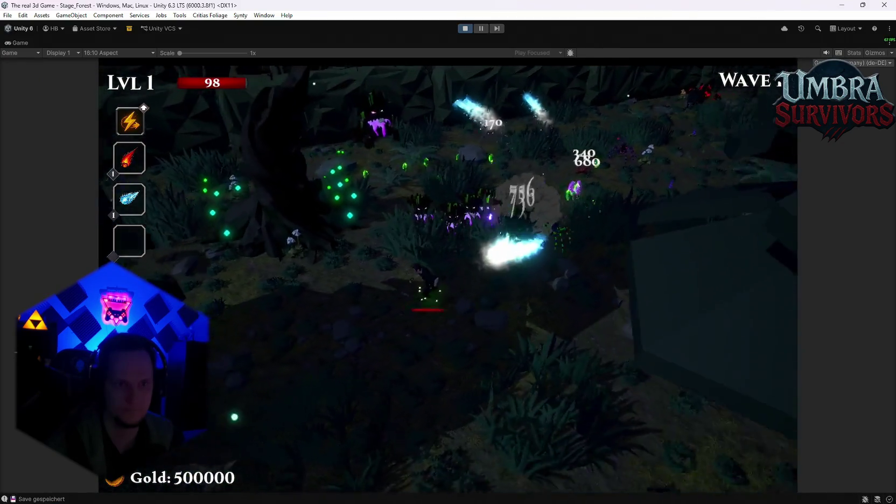
key(w)
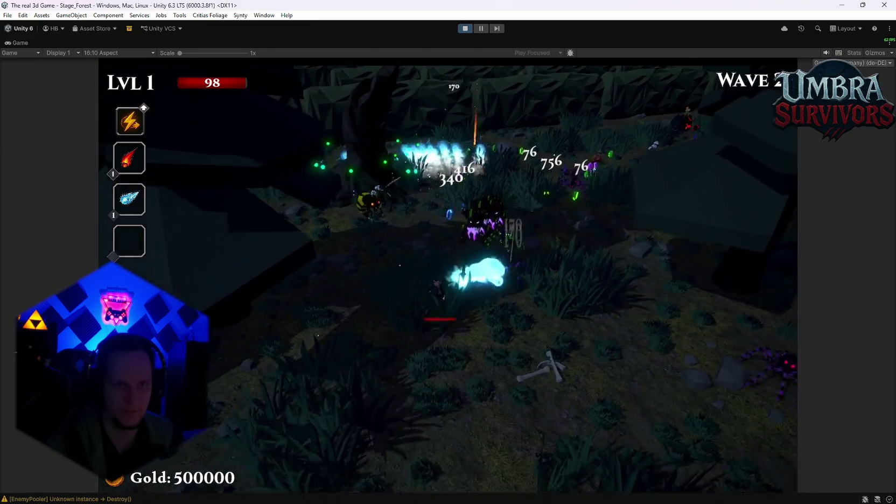
key(w)
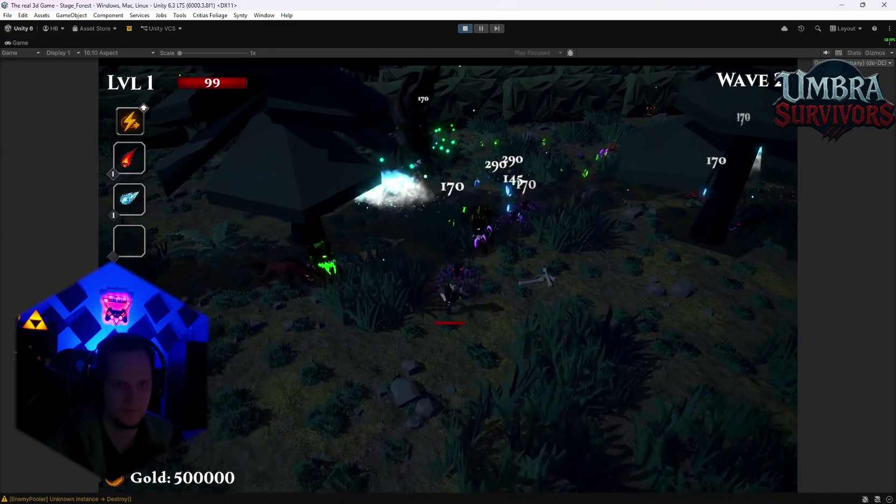
key(w)
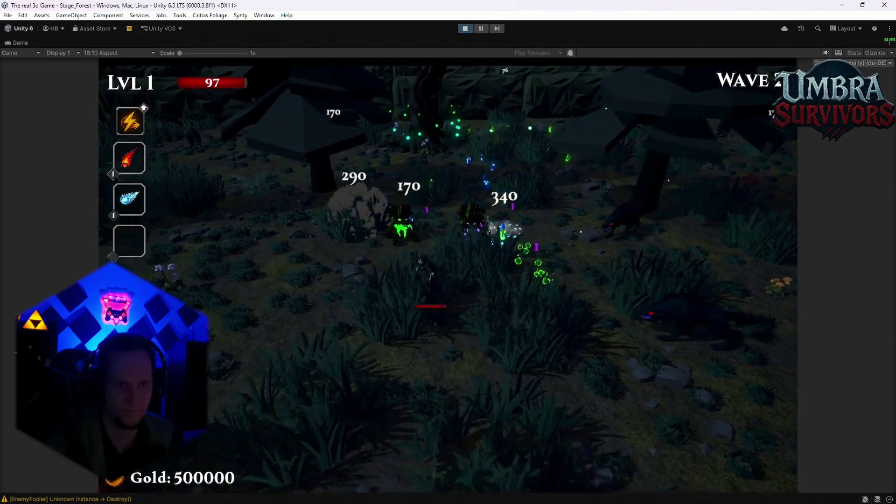
key(w)
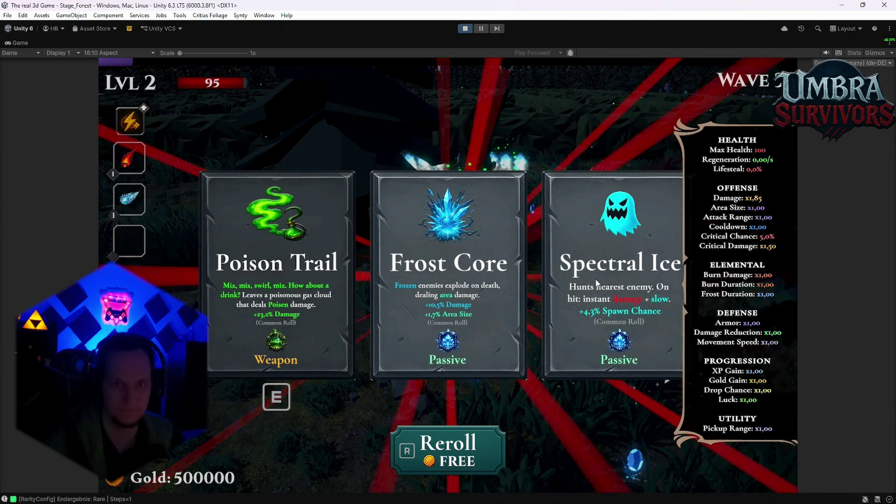
Keep fighting while taking Spectral Ice, Infernal Spark, Fire Tornado and Meteor level 2 upgrades.
click(597, 283)
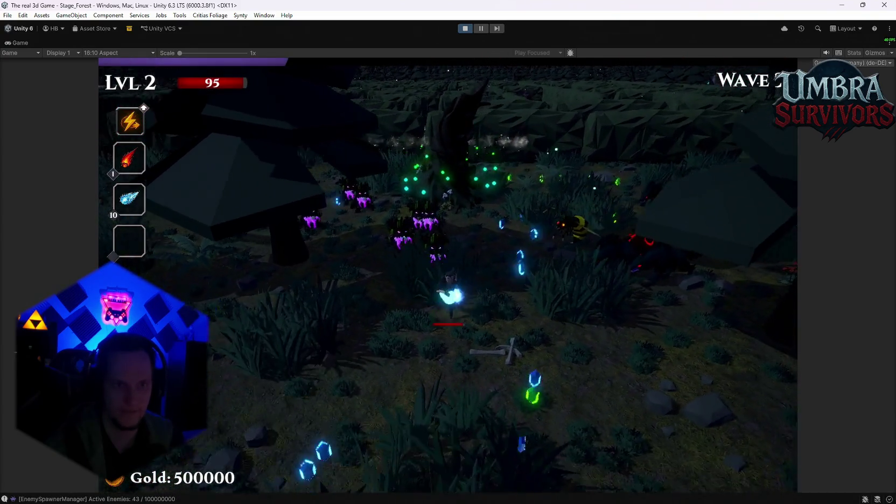
key(a)
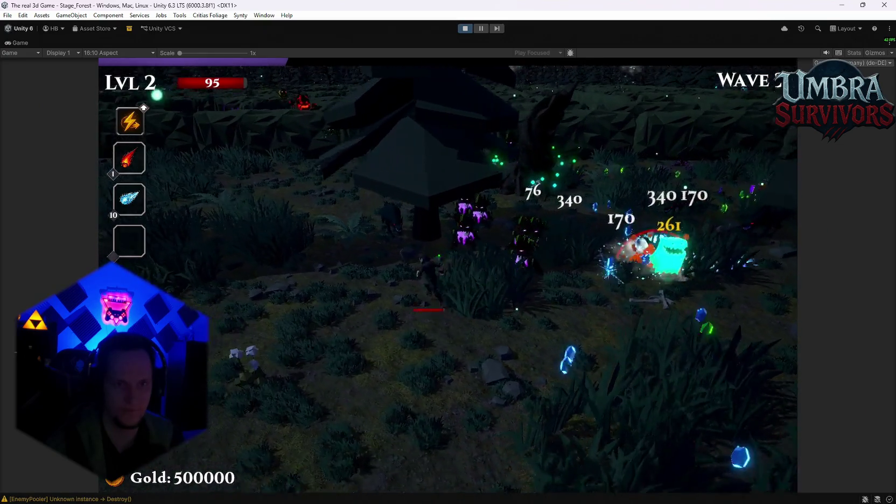
key(s)
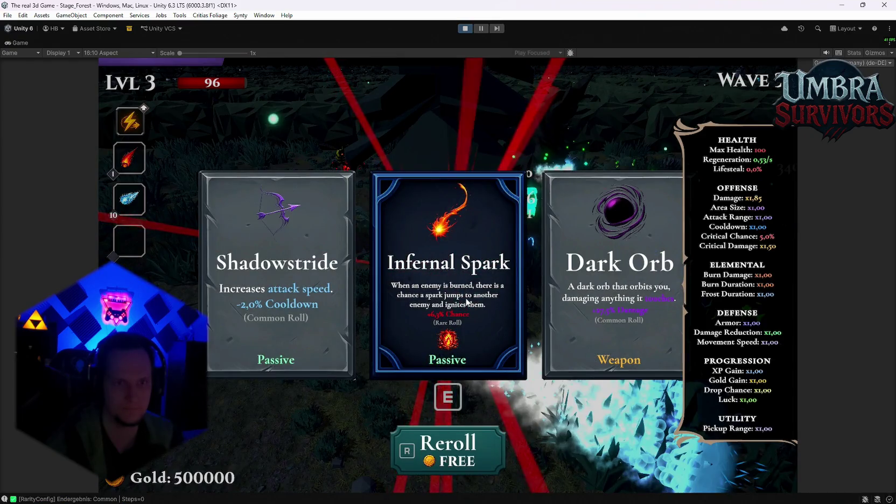
click(467, 303)
click(450, 277)
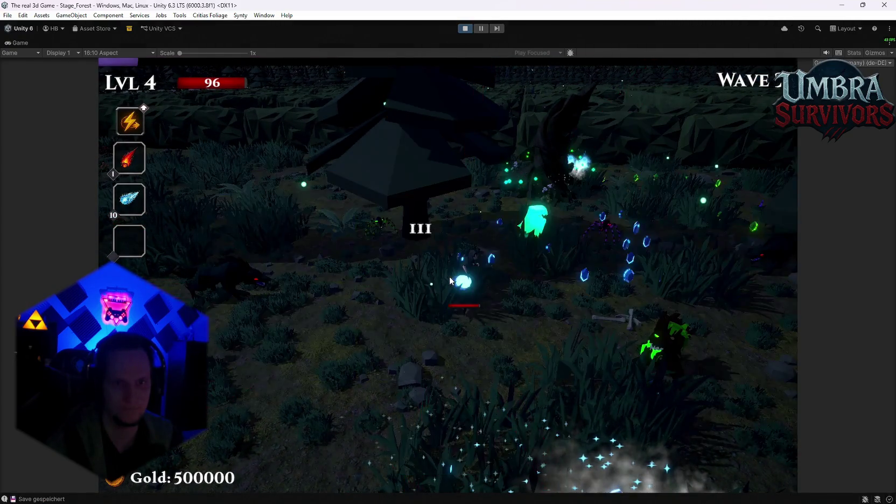
key(d)
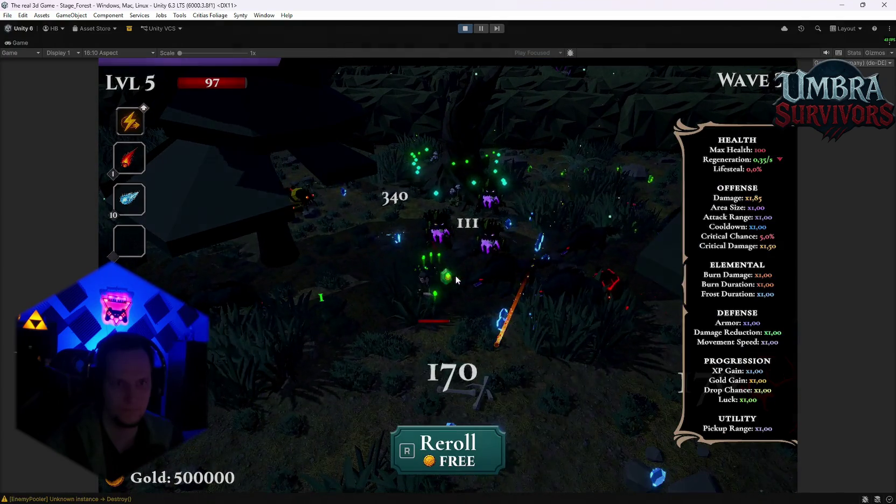
click(456, 279)
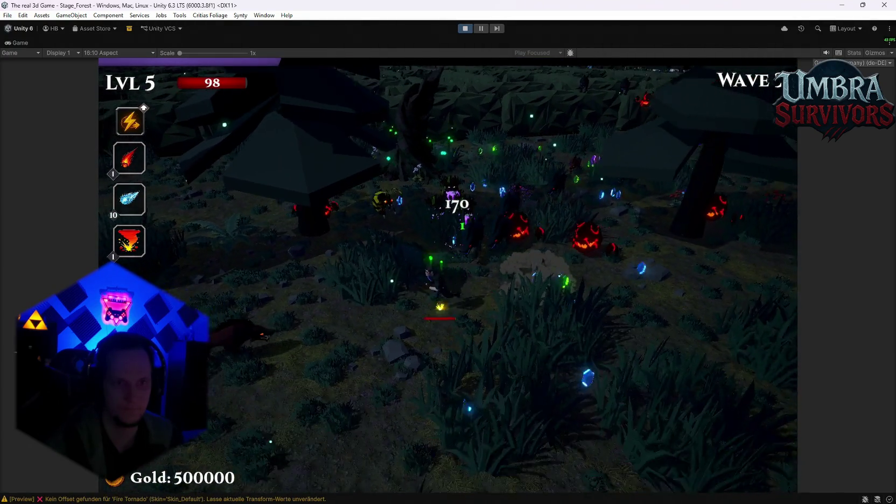
key(d)
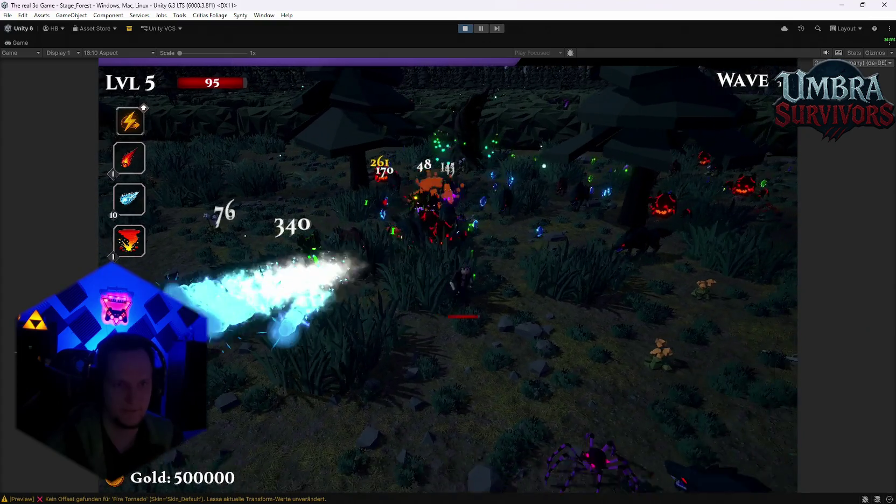
key(w)
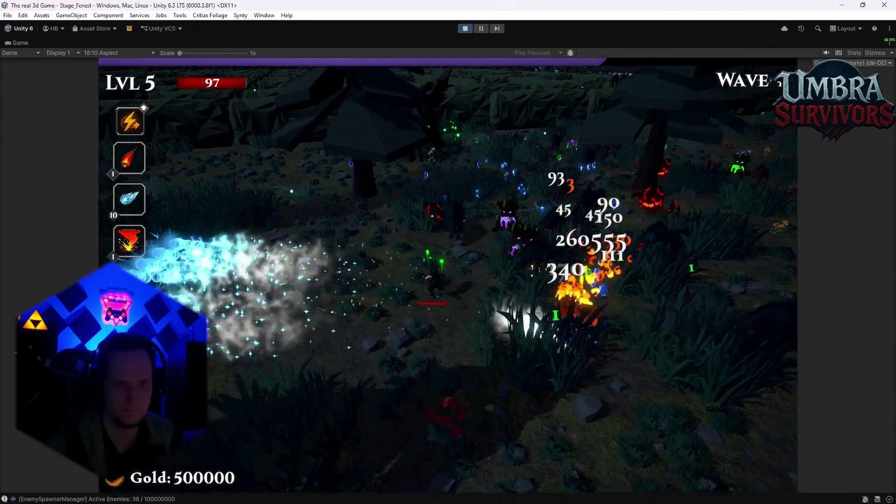
key(s)
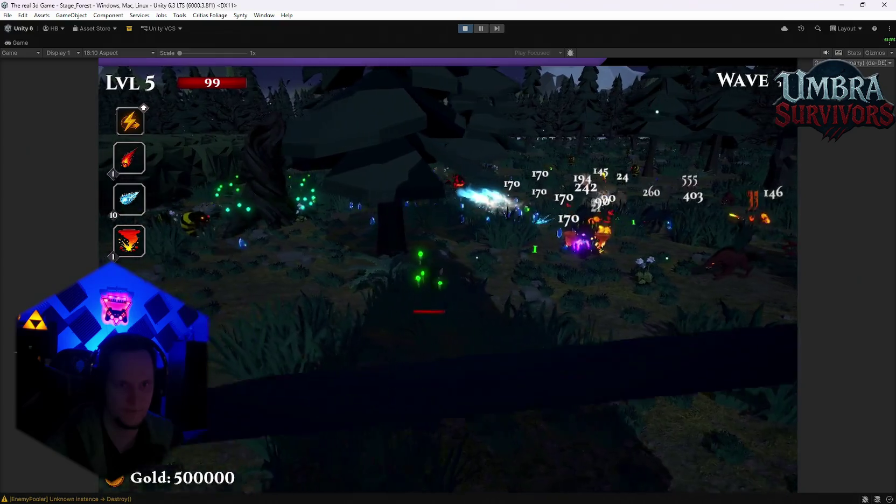
key(s)
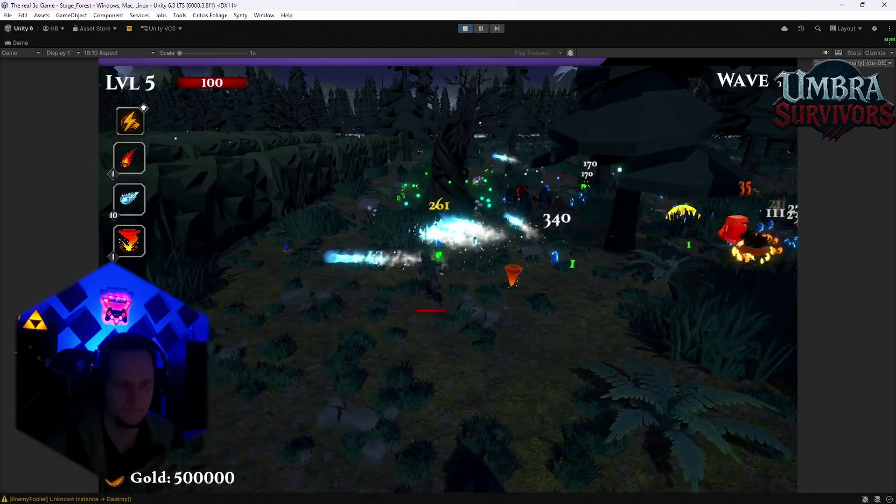
key(s)
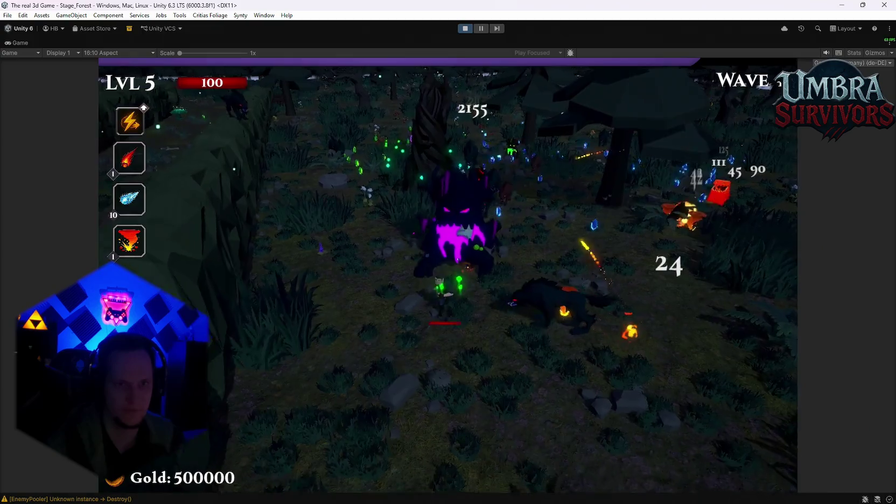
key(s)
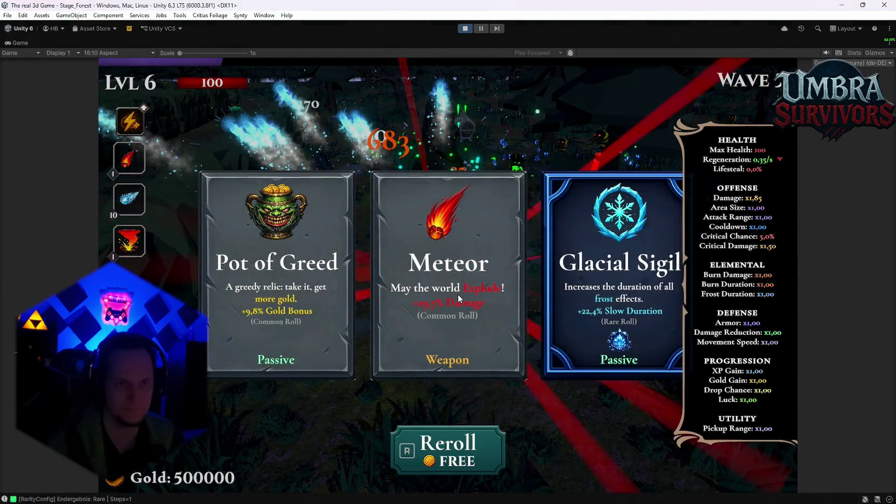
click(458, 294)
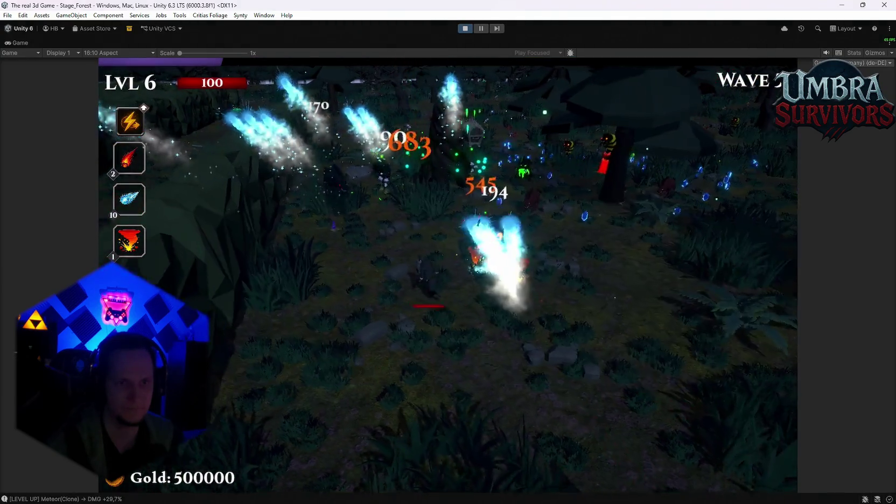
Collect the treasure chest's Infernal Spark, then pause and stop Play mode.
key(w)
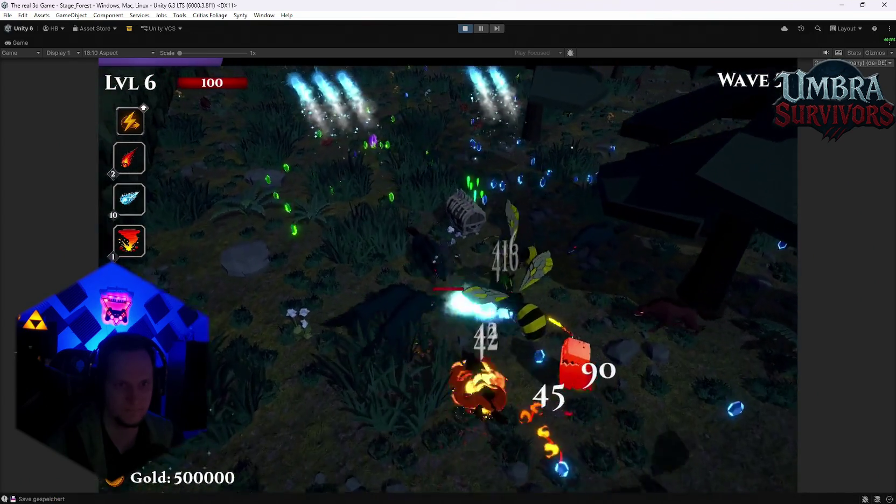
key(w)
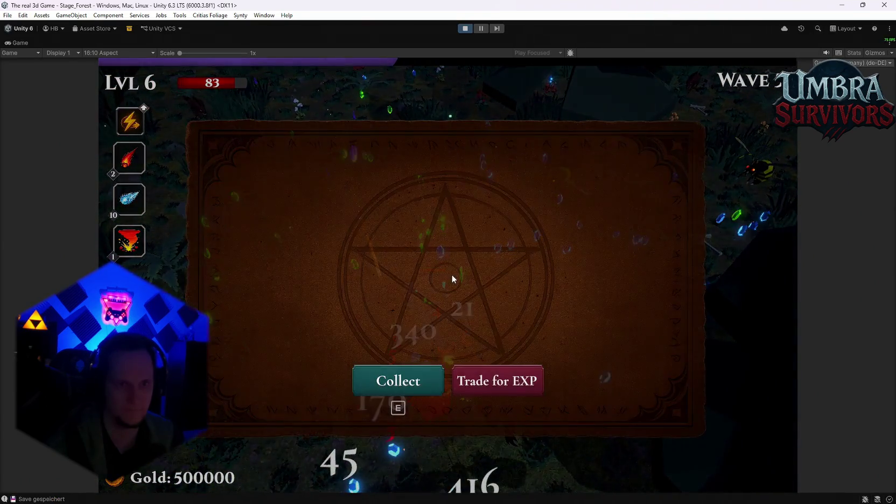
key(e)
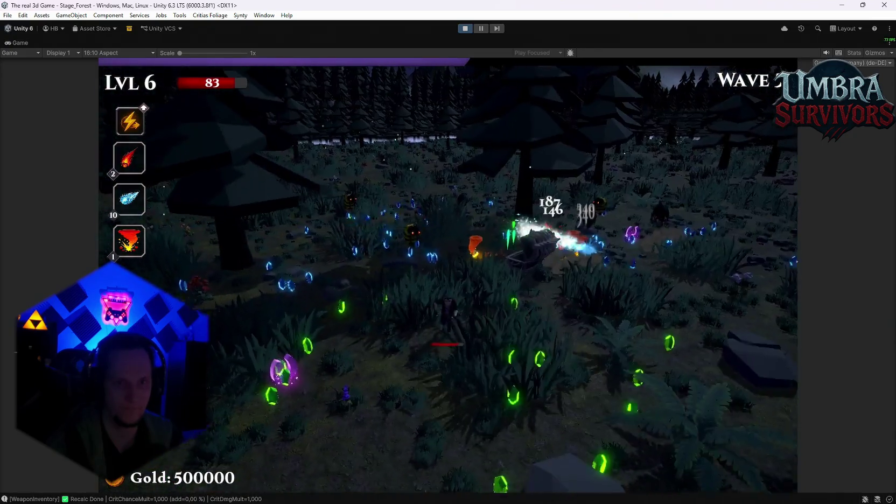
key(Escape)
click(464, 29)
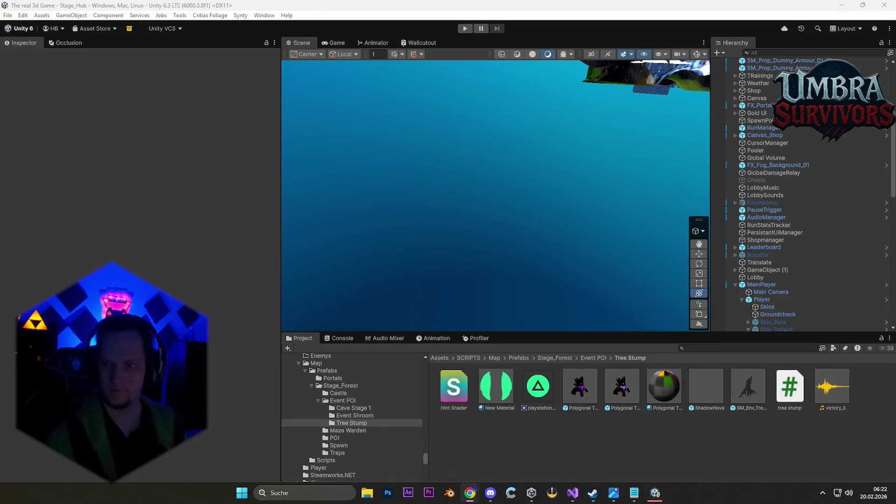
Review SM_Env_Tree_Trunk_02's stump event: Treant Green small enemies, Treant Blue elites, 25 alive max.
click(747, 394)
scroll(115, 262, down, 8)
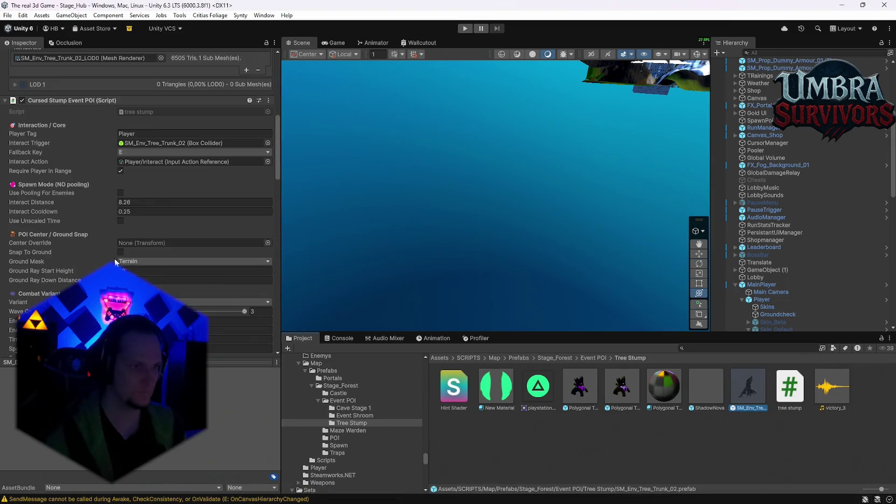
scroll(130, 264, down, 12)
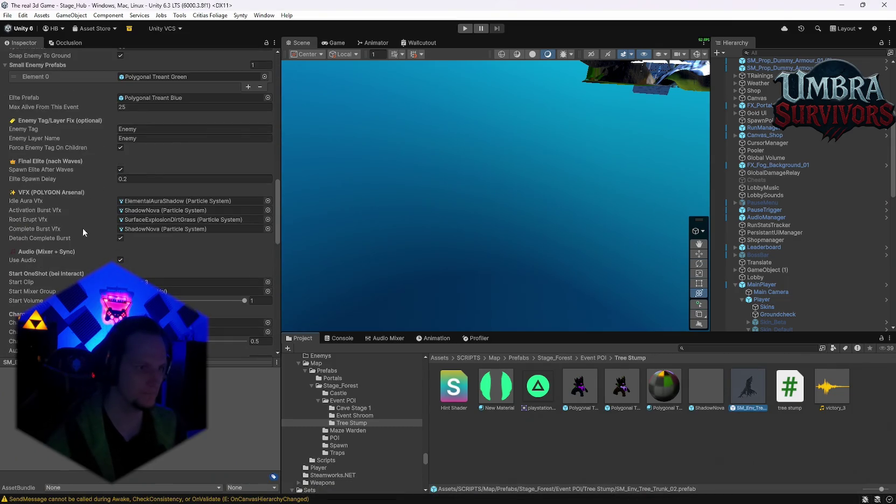
click(130, 212)
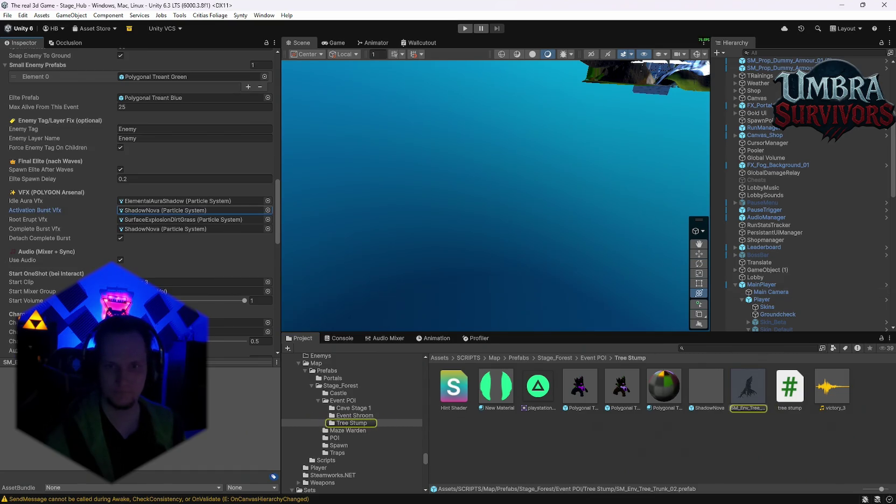
scroll(802, 280, down, 10)
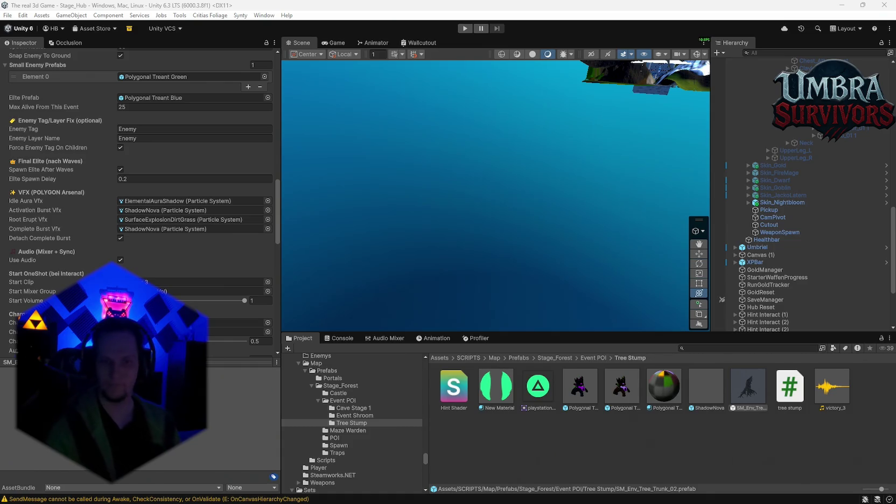
Open the Polygonal Treant Green prefab, expand Enemy Base, and edit its Max Health of 250.
click(622, 387)
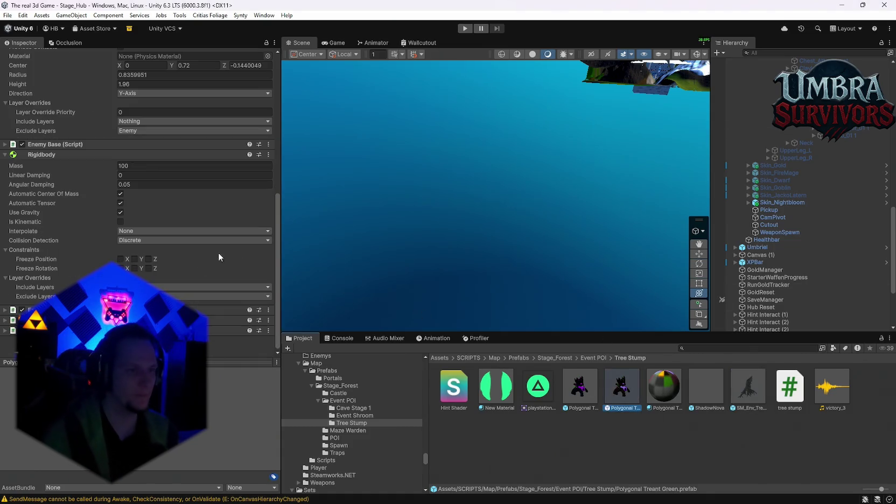
scroll(232, 256, up, 3)
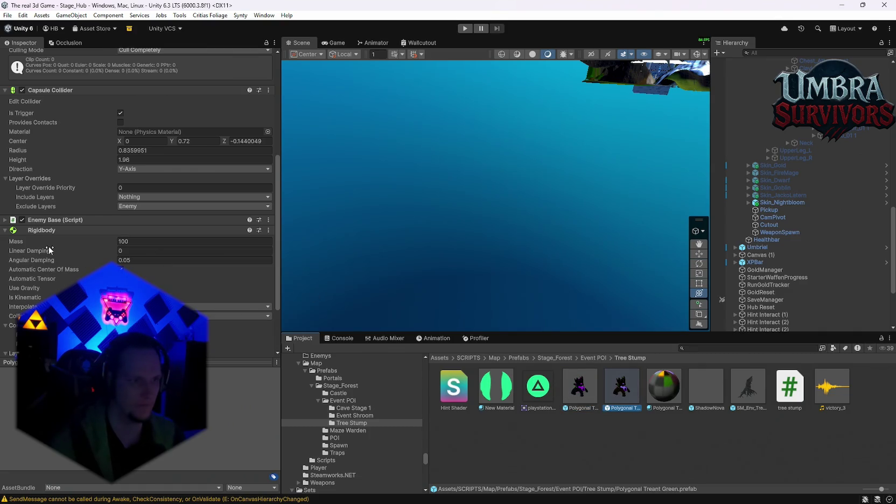
scroll(126, 268, down, 3)
scroll(123, 267, up, 4)
scroll(123, 266, down, 4)
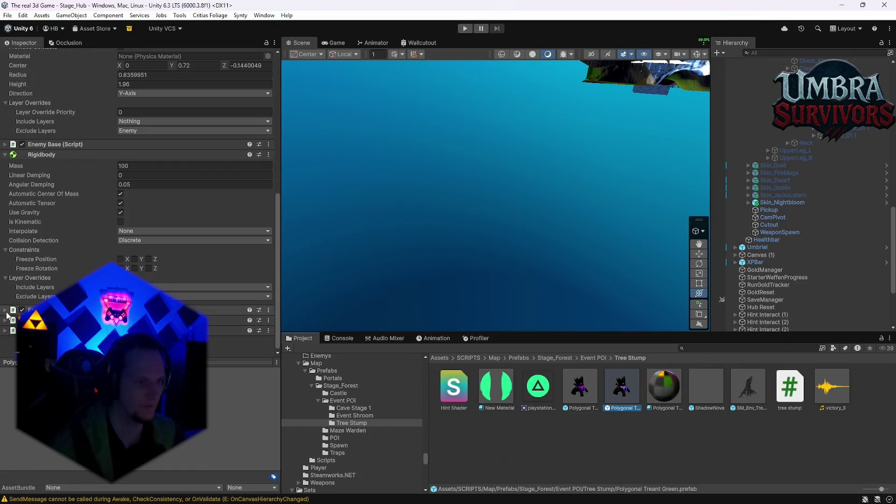
scroll(33, 254, up, 6)
scroll(21, 204, down, 6)
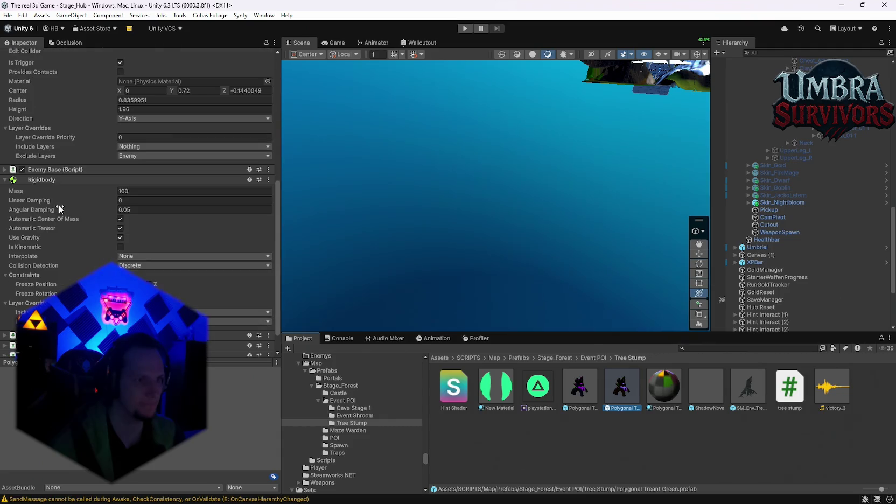
click(6, 169)
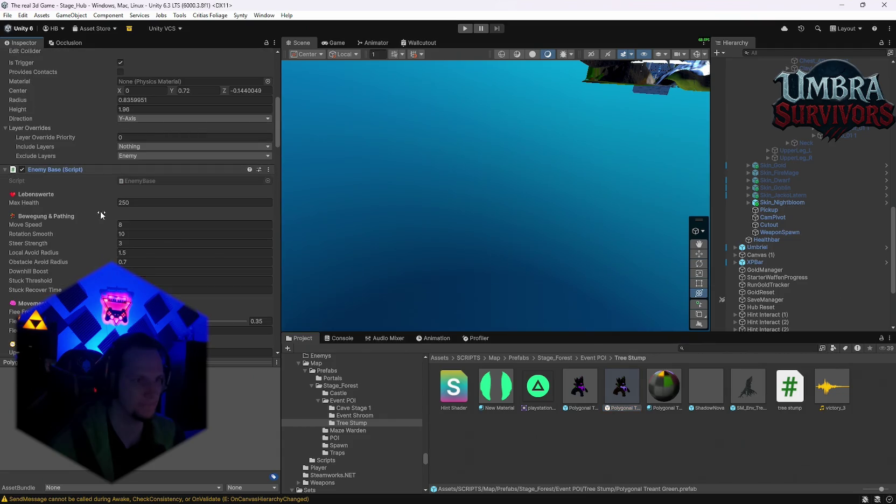
click(137, 203)
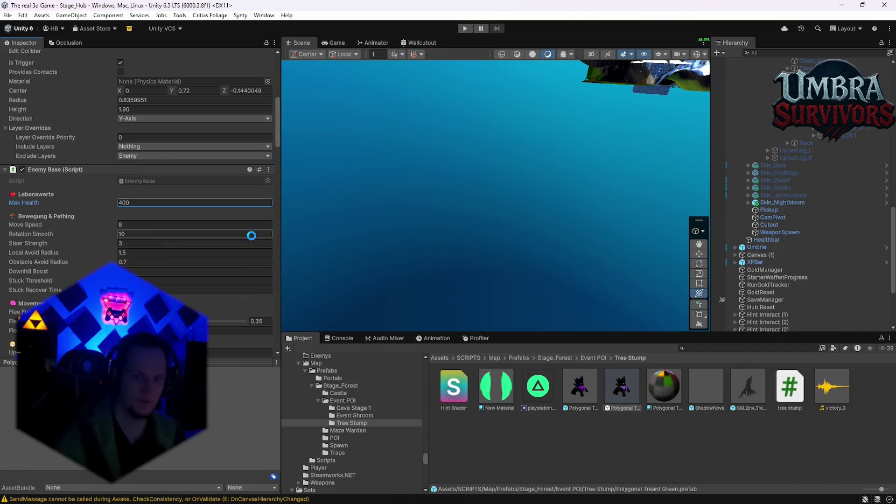
Set Polygonal Treant Blue's Max Health to 4000, correcting the first entry of 5000.
click(592, 384)
click(140, 203)
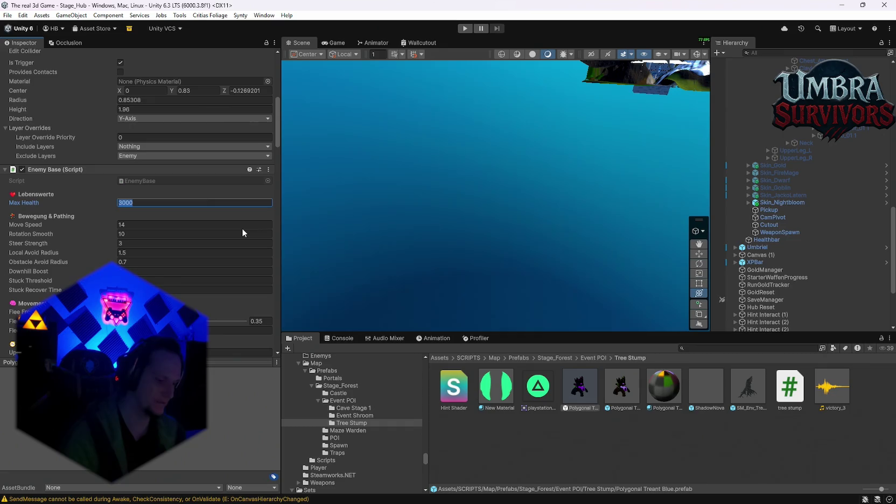
text(5000)
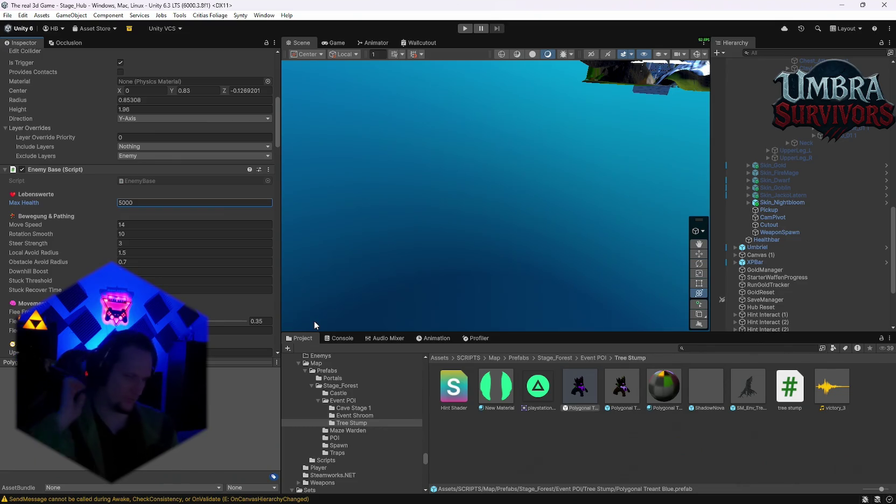
click(134, 204)
text(40)
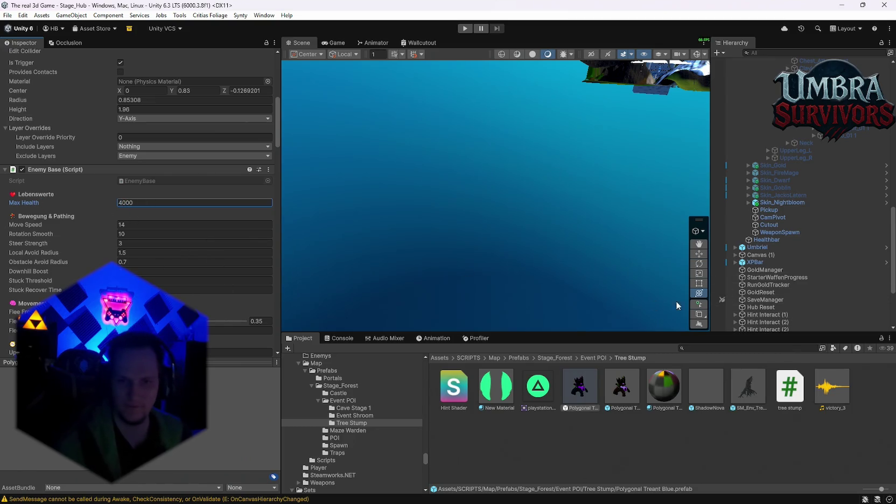
Delete the finished 'elite spawn beim baum' note from the to-do list.
click(748, 388)
scroll(194, 215, down, 3)
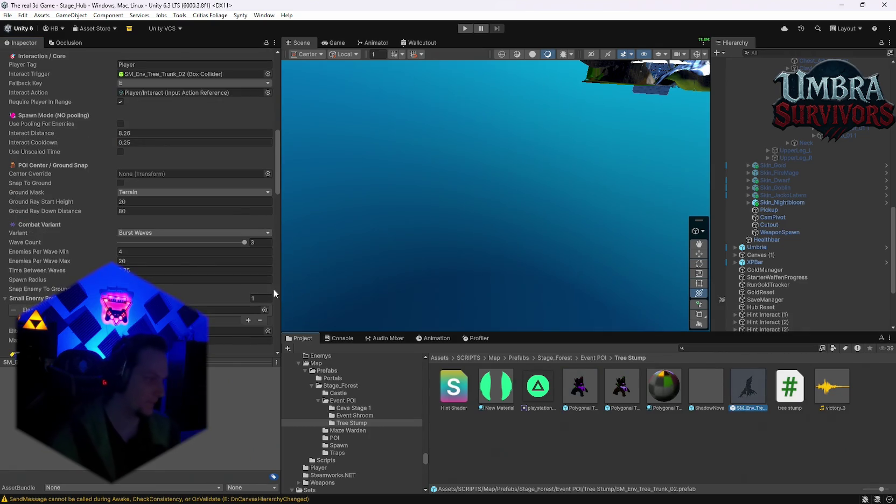
click(618, 501)
drag(406, 225, 296, 229)
key(BackSpace)
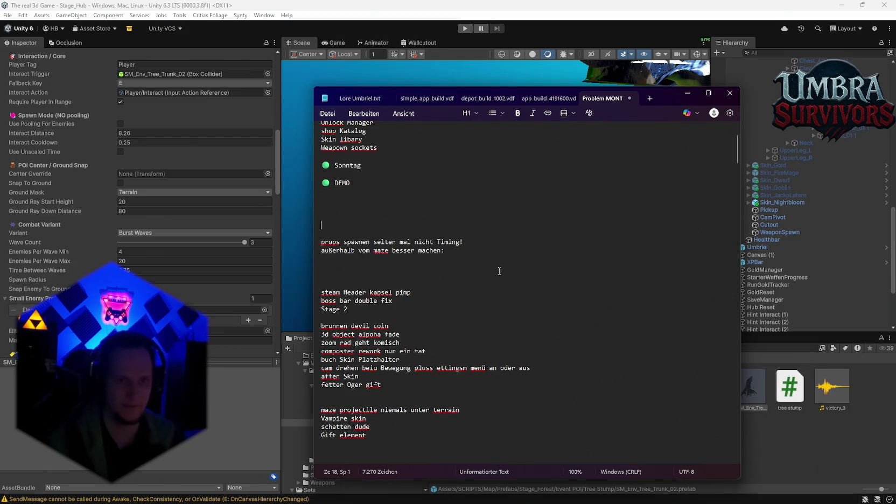
click(792, 459)
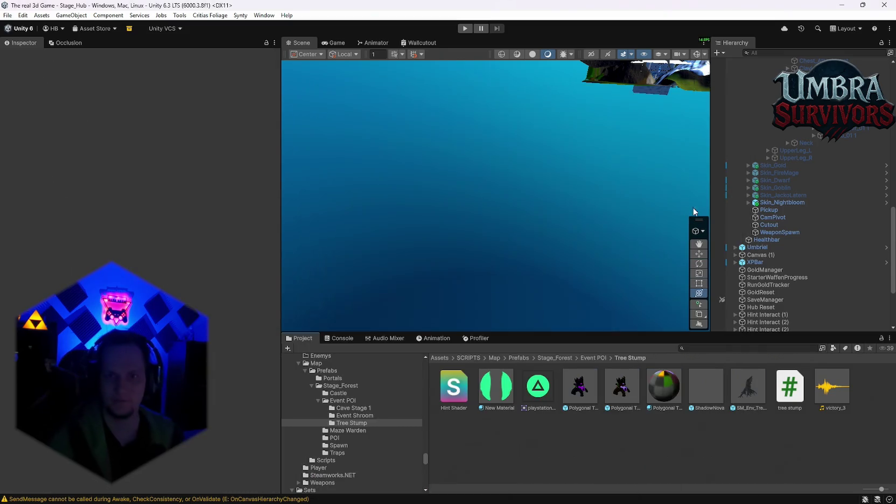
Open the Stage_Forest scene from the recent scenes list.
click(11, 16)
mouse_move(32, 47)
click(183, 56)
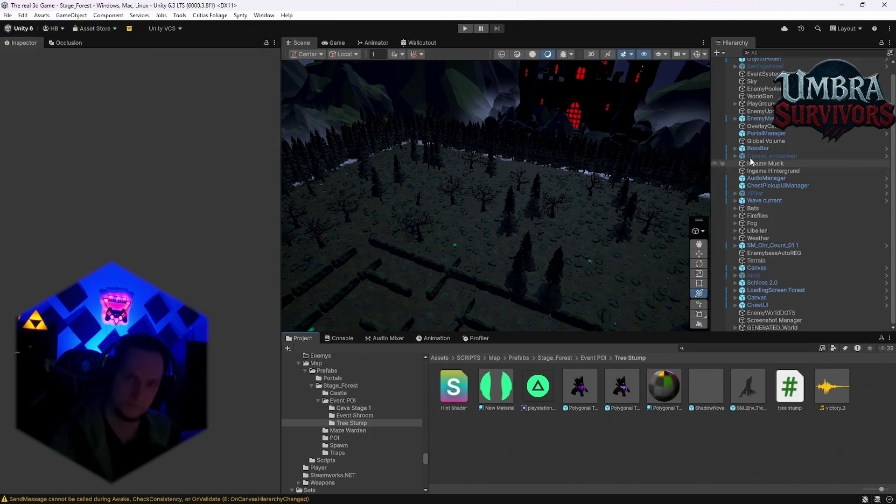
scroll(774, 165, up, 1)
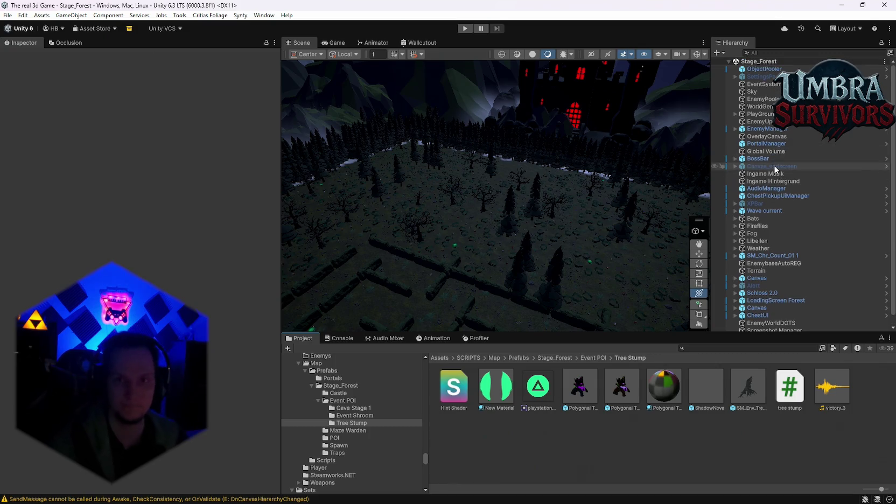
Run Generate World on WorldGen's Map Generator to build maze-like stone walls.
click(758, 107)
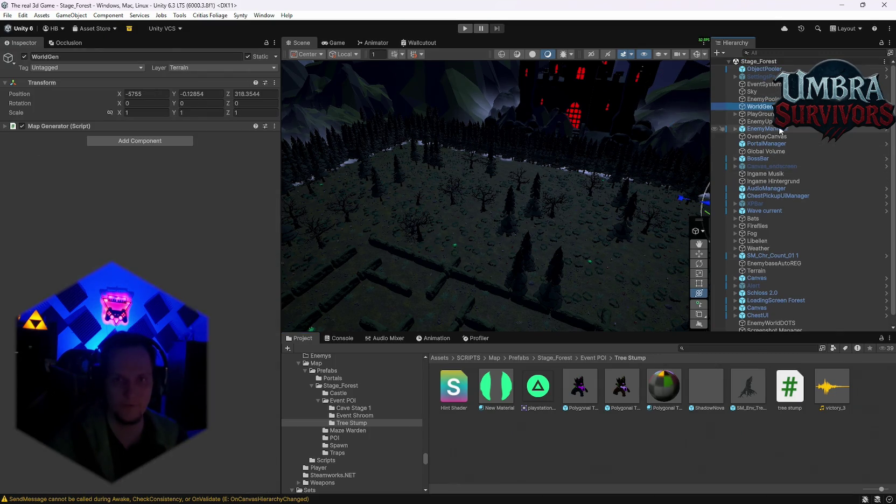
click(156, 126)
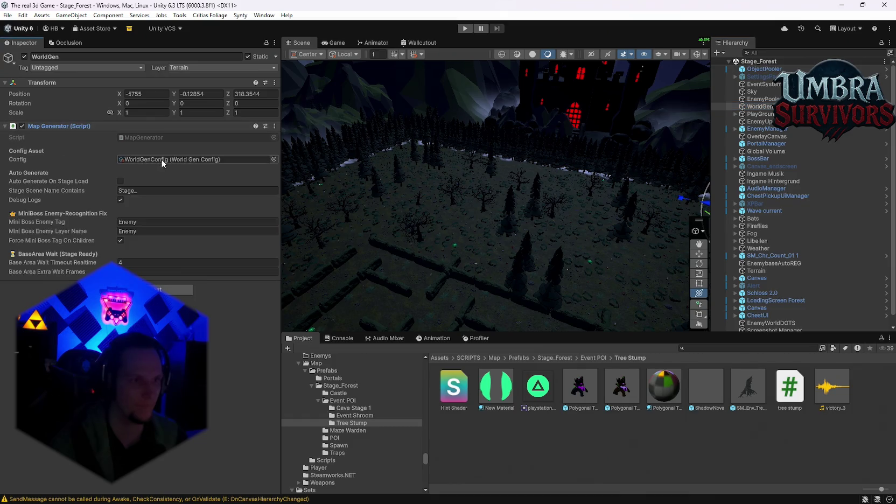
click(275, 126)
click(309, 291)
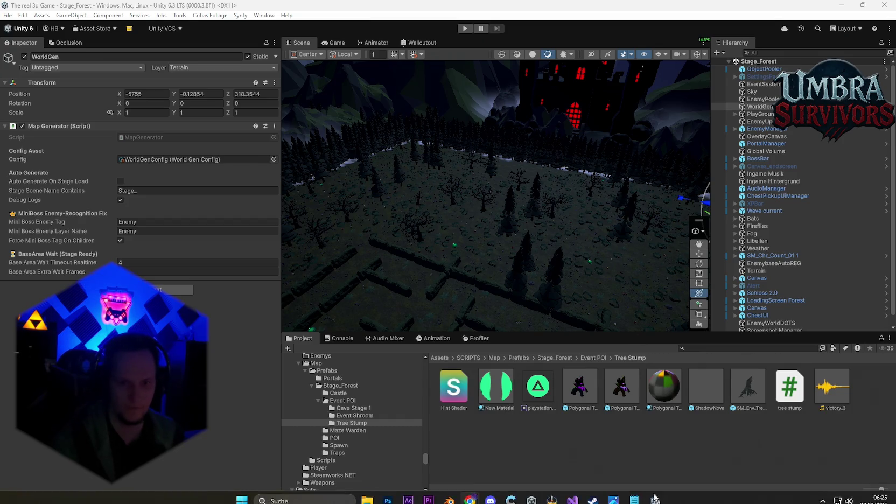
click(638, 495)
Delete the props spawning timing note from the to-do list.
right_click(401, 262)
key(Escape)
drag(462, 242, 379, 243)
key(End)
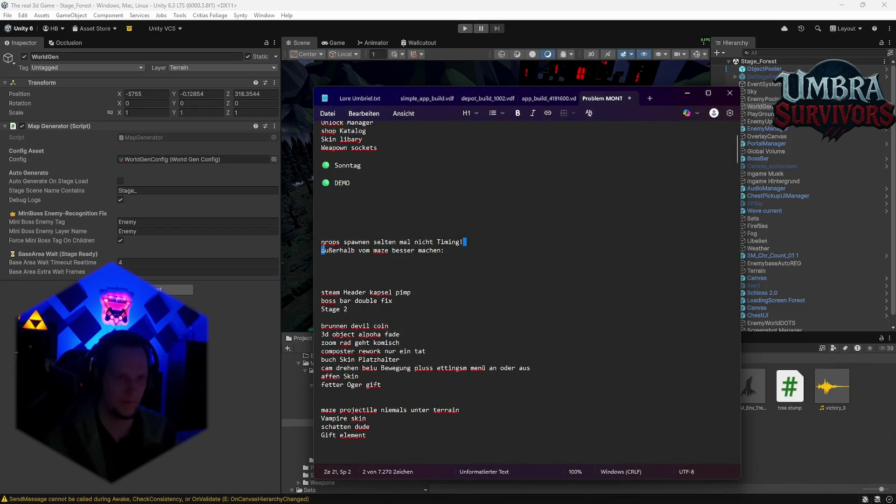
key(shift+Home)
key(BackSpace)
scroll(424, 315, down, 1)
scroll(424, 316, down, 2)
Move the 'außerhalb vom maze besser machen' line under the steam header note.
mouse_move(413, 241)
mouse_down()
mouse_move(322, 242)
mouse_move(339, 168)
mouse_up()
mouse_move(457, 197)
mouse_down()
mouse_move(320, 199)
mouse_move(333, 180)
mouse_up()
click(387, 234)
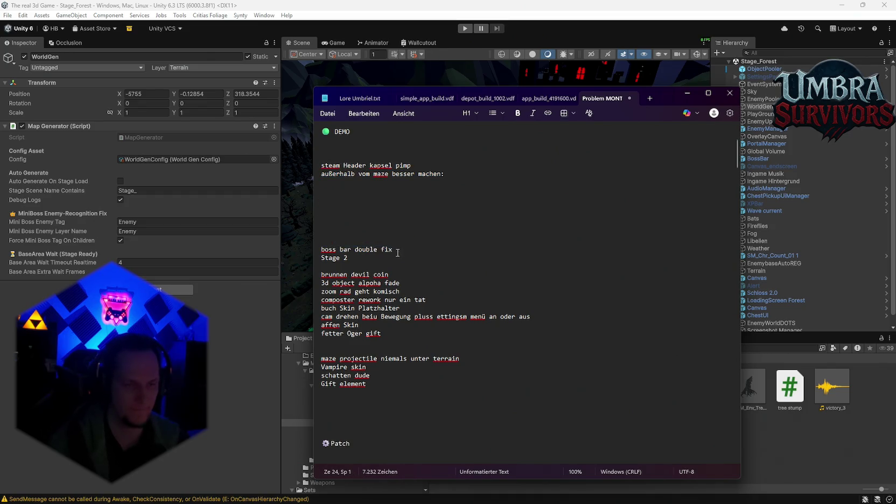
Move the 'buch Skin Platzhalter' line up beneath the maze note.
drag(397, 253, 315, 253)
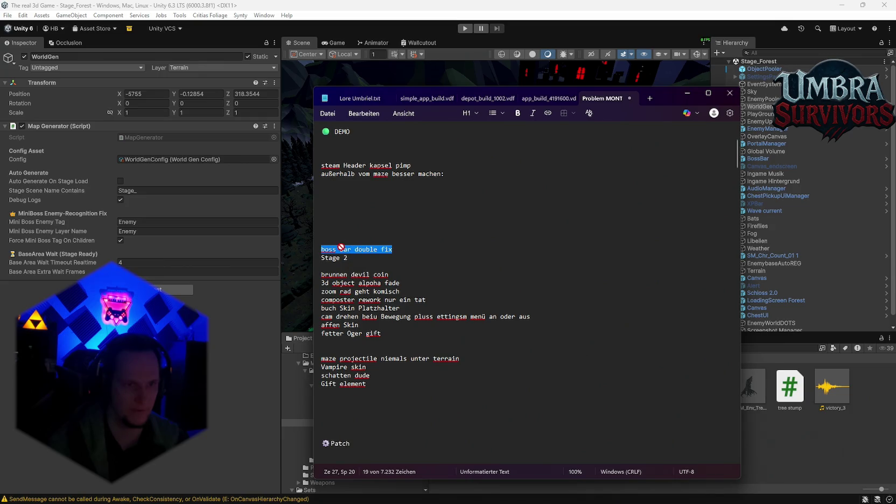
click(459, 259)
mouse_move(351, 258)
mouse_down()
mouse_move(322, 259)
mouse_move(389, 276)
mouse_move(319, 283)
mouse_up()
click(418, 291)
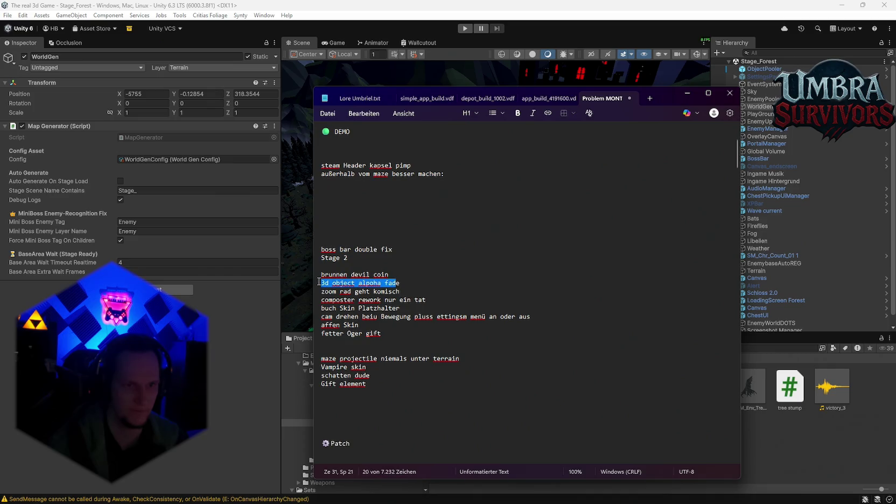
drag(405, 292, 331, 284)
drag(429, 300, 316, 300)
click(374, 308)
drag(400, 308, 322, 309)
drag(531, 317, 322, 319)
click(394, 331)
mouse_move(405, 309)
mouse_down()
mouse_move(325, 310)
mouse_move(332, 184)
mouse_up()
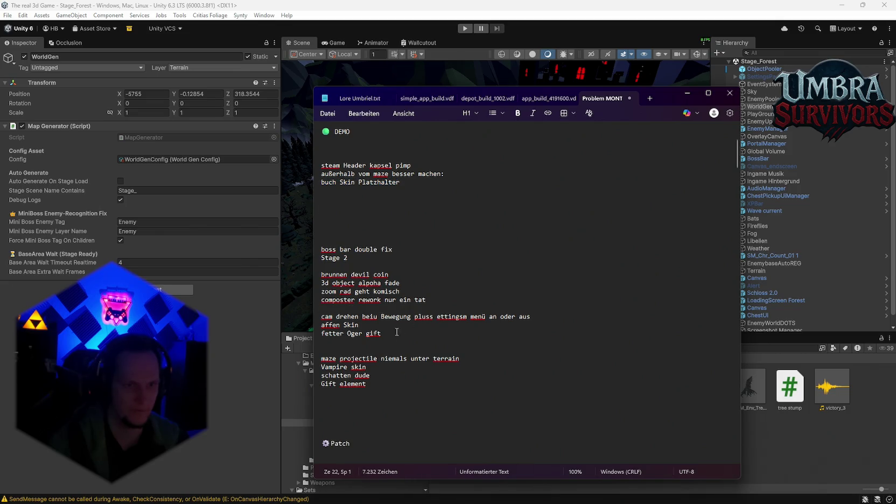
Remove the blank line below 'fetter Oger gift' and group 'Gift element' with it.
drag(378, 334, 323, 334)
click(345, 341)
key(Up)
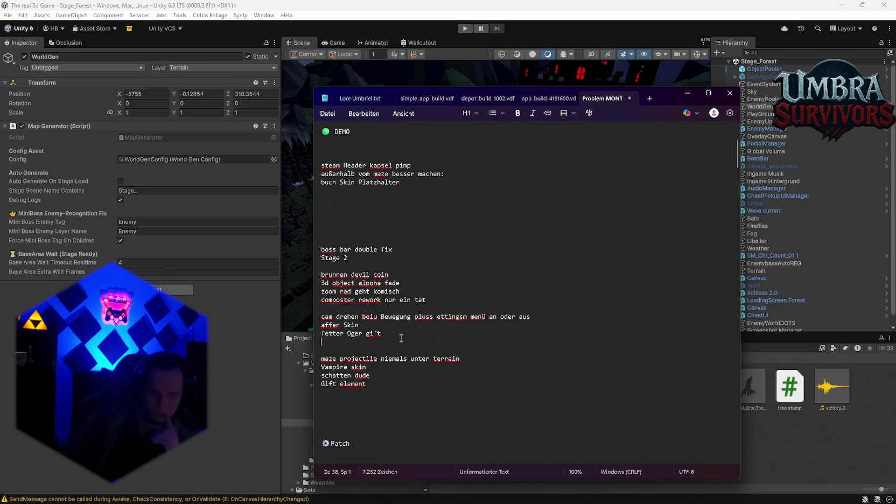
mouse_move(390, 335)
mouse_down()
mouse_move(321, 334)
mouse_move(324, 192)
mouse_up()
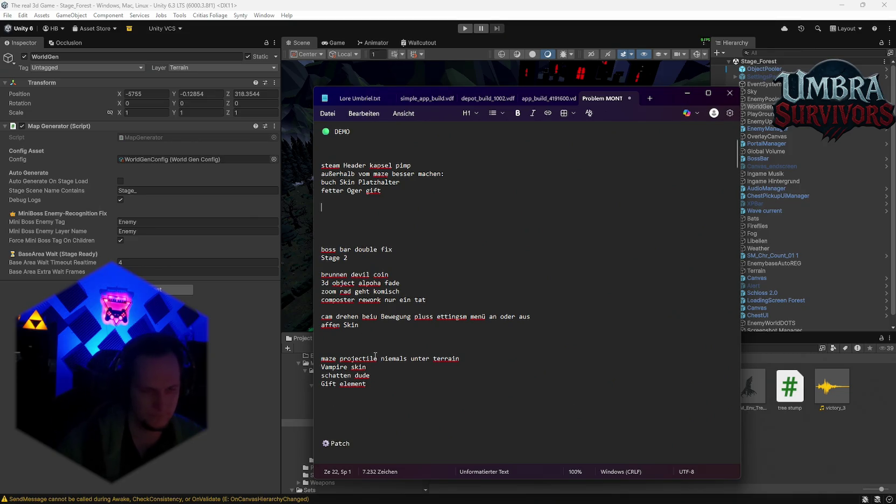
drag(374, 386, 317, 392)
drag(343, 300, 336, 211)
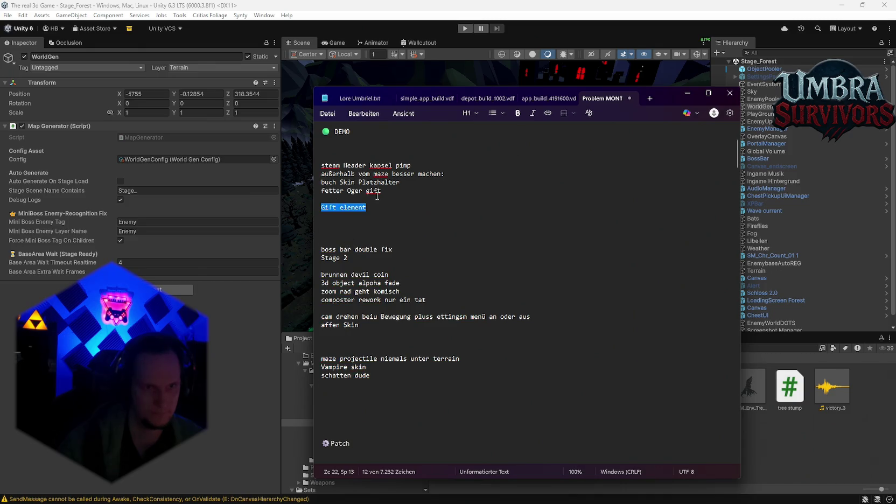
mouse_move(385, 191)
mouse_down()
mouse_move(322, 185)
mouse_move(333, 195)
mouse_move(323, 199)
mouse_up()
click(323, 215)
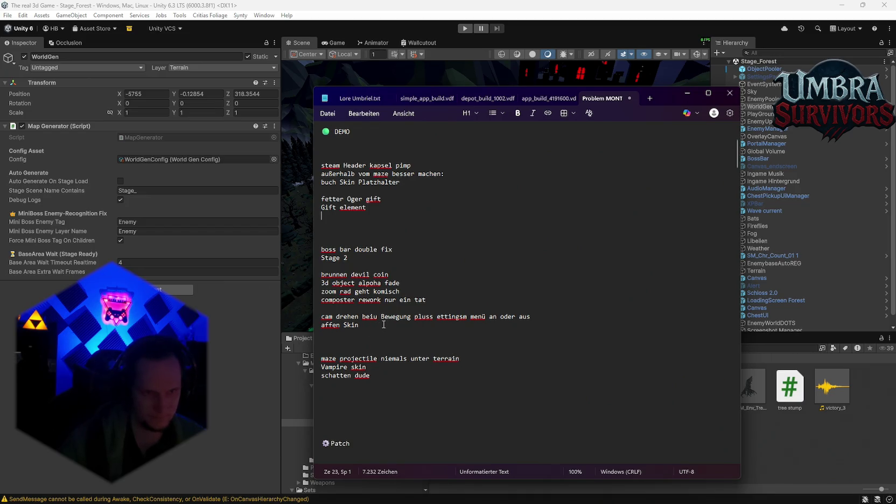
mouse_move(319, 250)
mouse_down()
mouse_move(329, 263)
mouse_move(423, 301)
mouse_move(337, 303)
mouse_move(326, 312)
mouse_move(322, 270)
mouse_move(349, 274)
mouse_up()
click(396, 267)
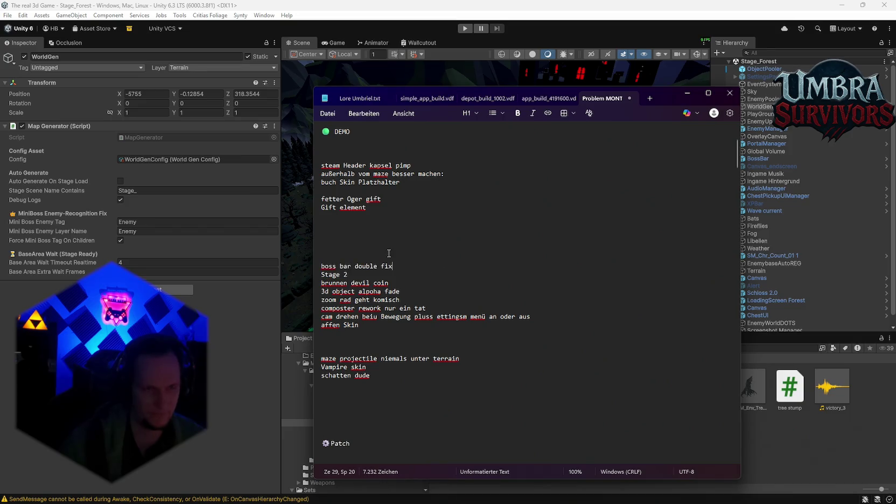
Replace the colon after 'machen' with 'POI' on the maze note, then return to Unity.
scroll(441, 335, down, 3)
scroll(442, 335, up, 5)
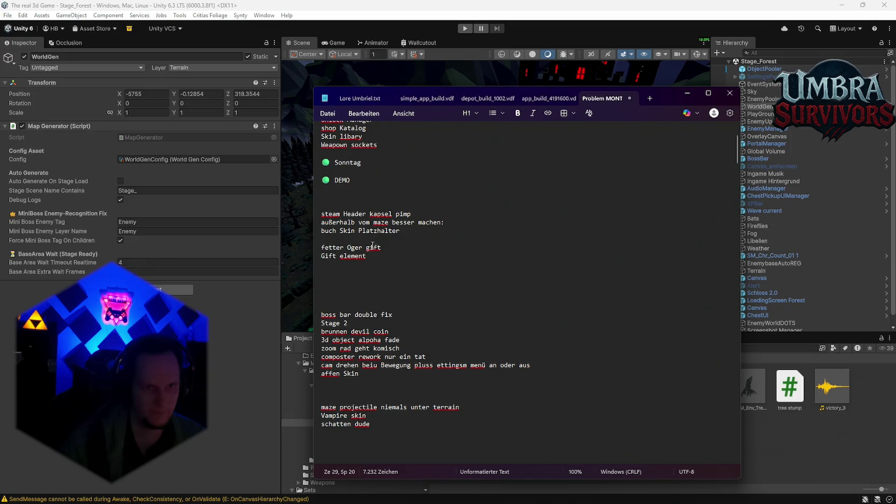
click(448, 221)
key(BackSpace)
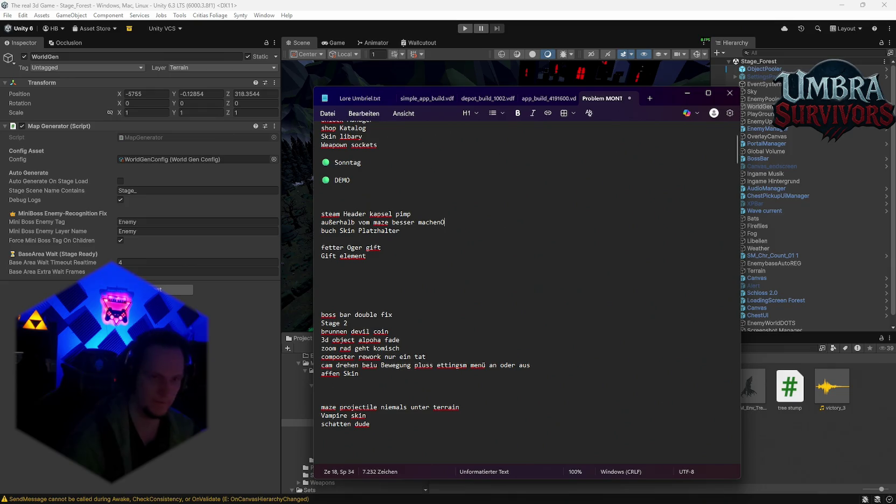
text(POI)
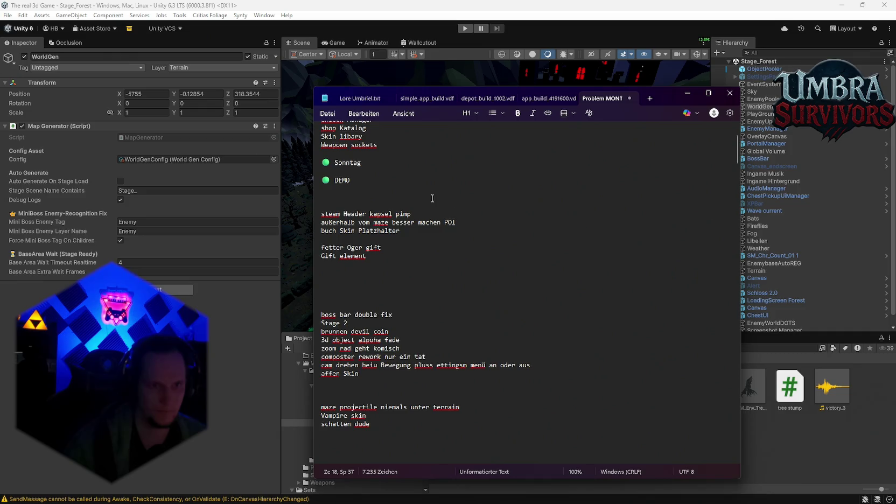
scroll(425, 281, down, 6)
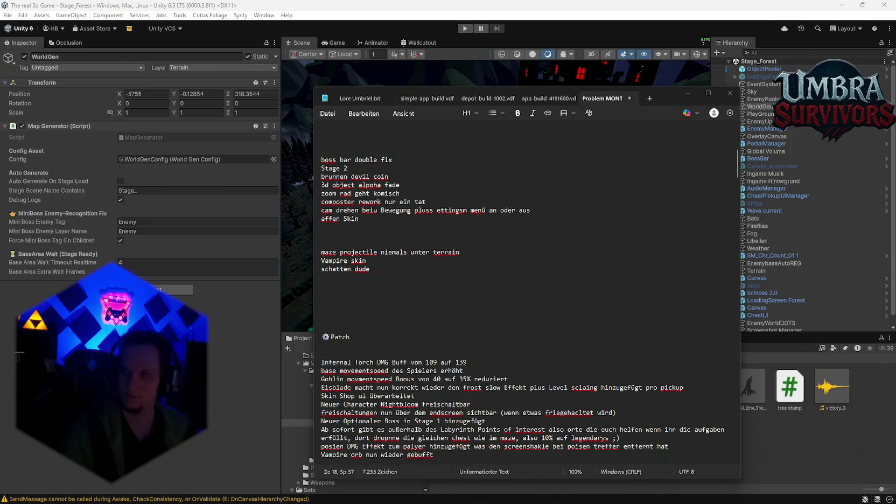
click(776, 473)
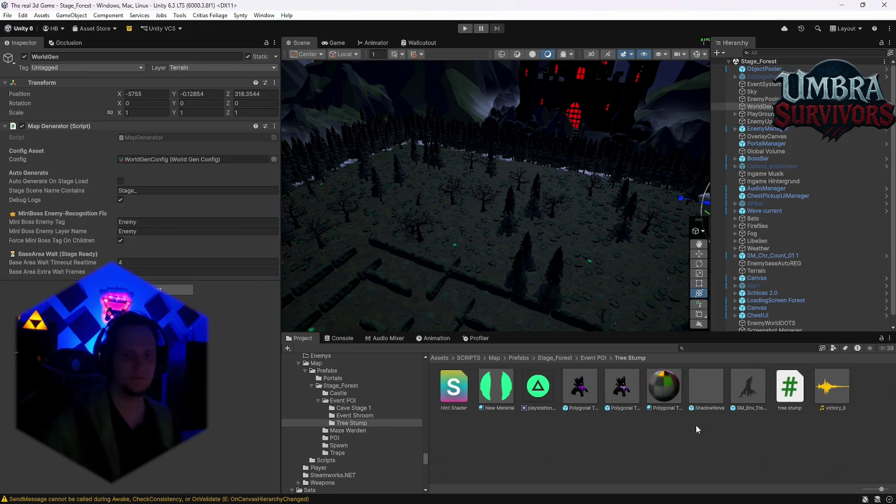
Check the Console for compile messages and look over the regenerated forest maze.
click(343, 339)
click(302, 339)
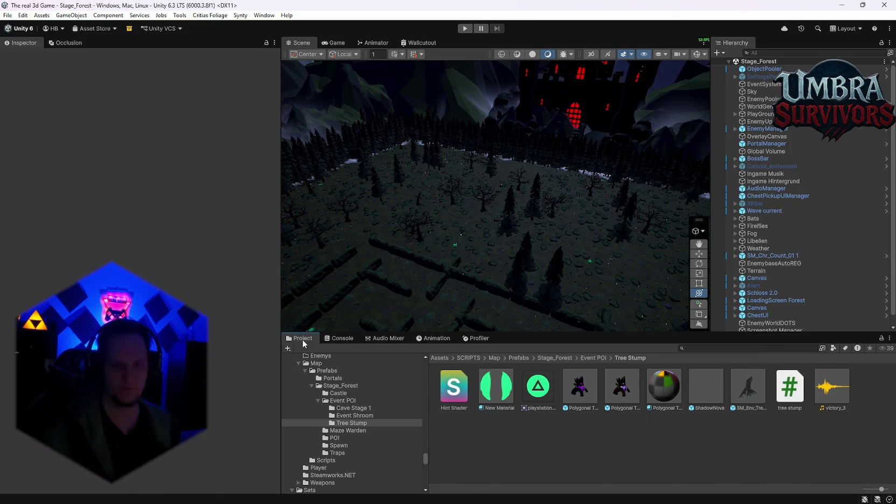
scroll(346, 446, down, 3)
scroll(369, 462, down, 3)
scroll(369, 462, down, 8)
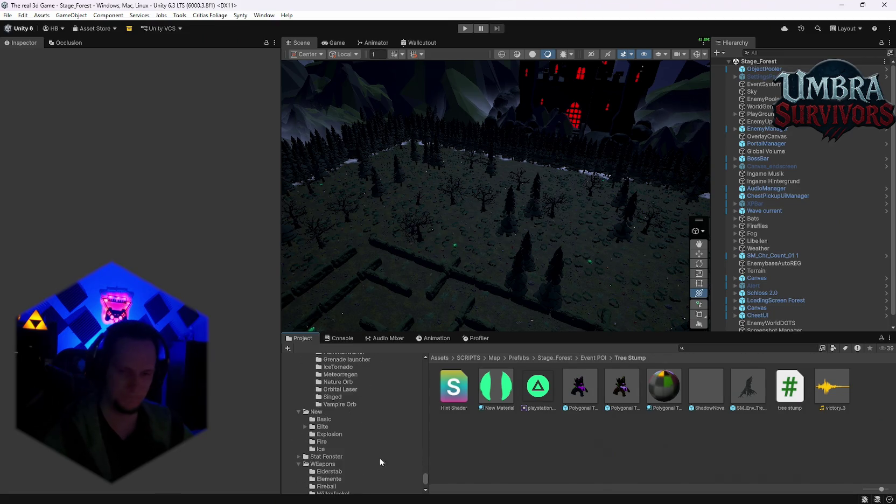
scroll(404, 424, down, 6)
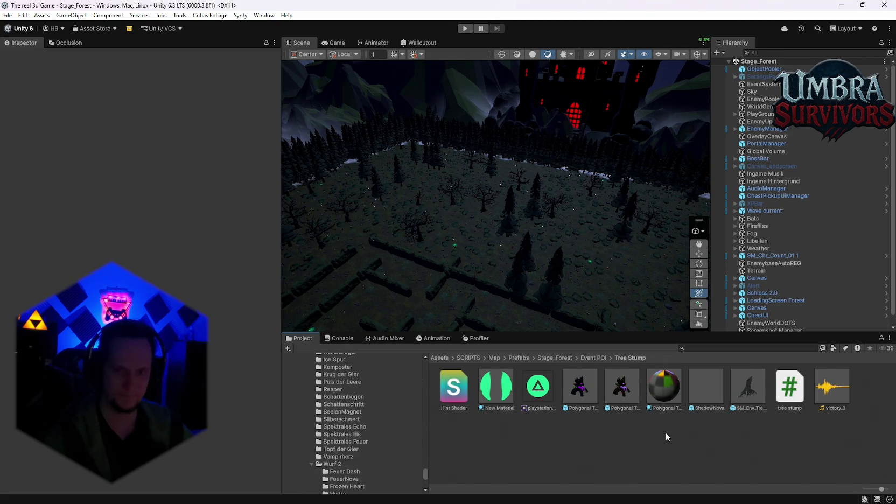
mouse_move(518, 280)
mouse_down()
mouse_move(510, 214)
mouse_move(426, 168)
mouse_up()
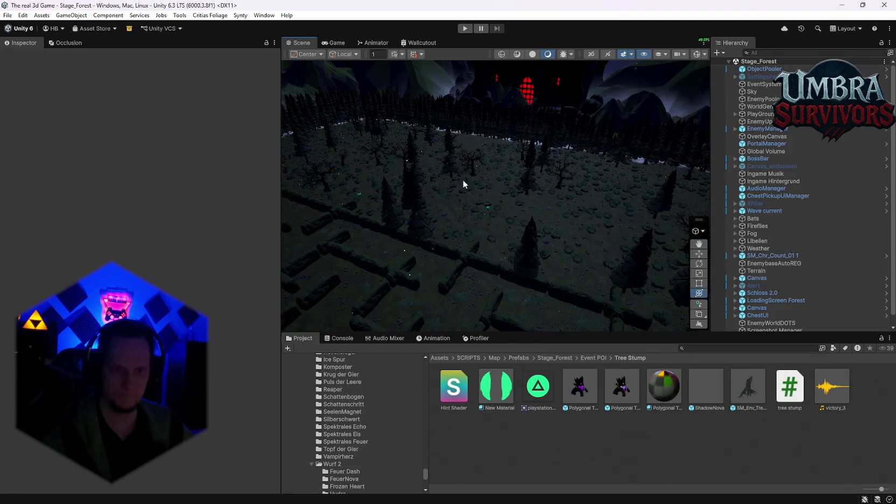
Open the Stage_Hub scene from recent scenes and enter Play mode.
click(8, 15)
mouse_move(30, 50)
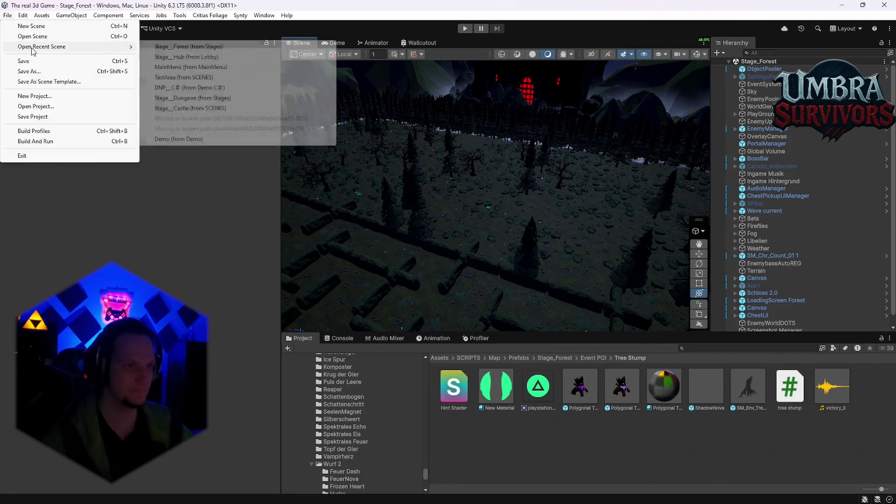
click(185, 57)
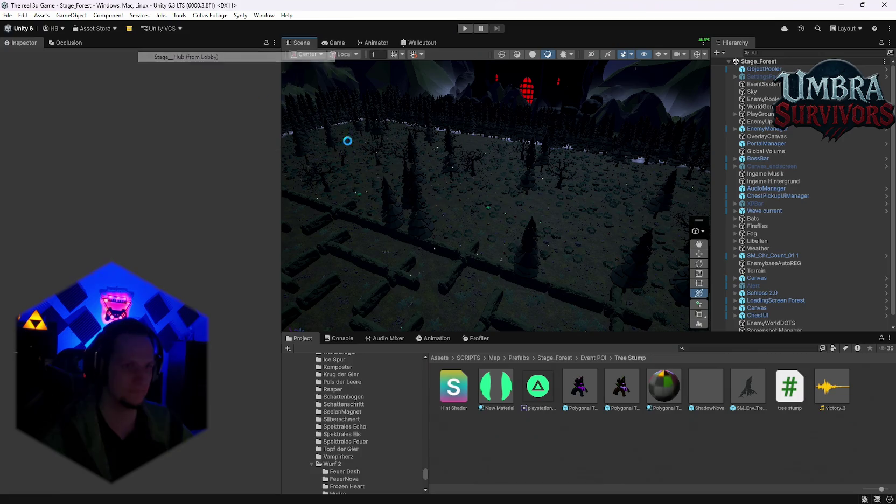
click(464, 29)
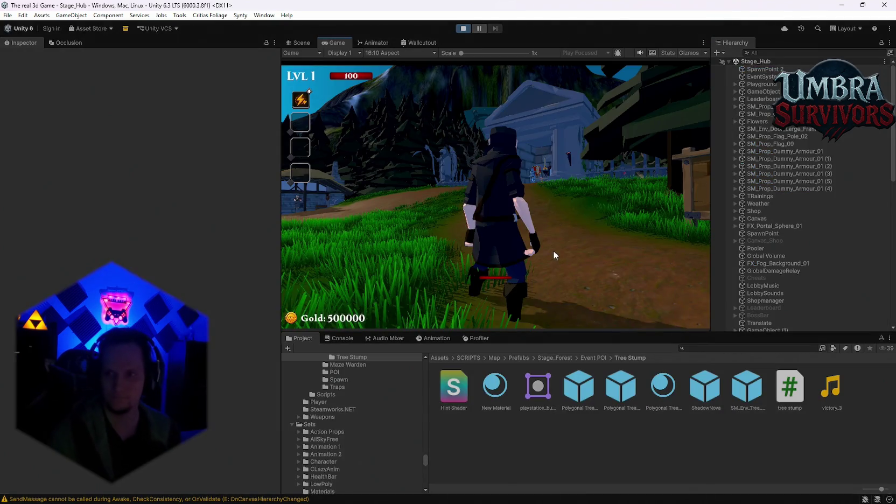
Walk to the Start Run sign, interact with it, and choose the Flamethrower card.
click(582, 242)
key(w)
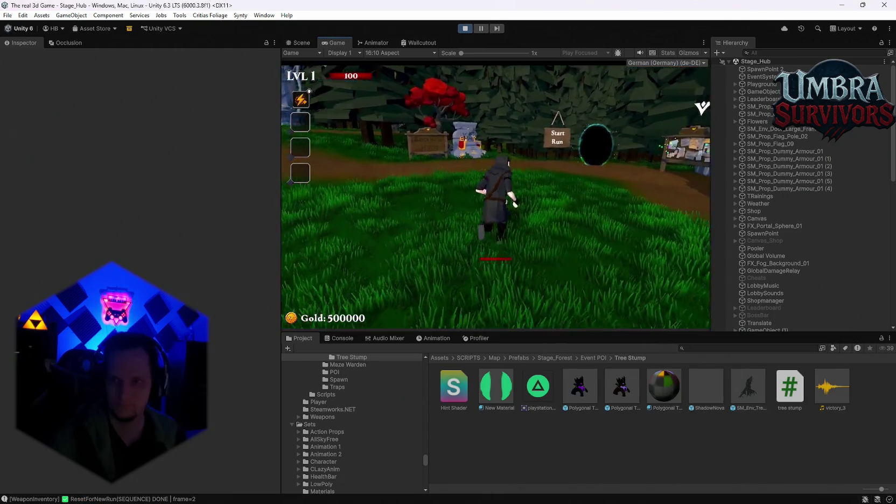
key(e)
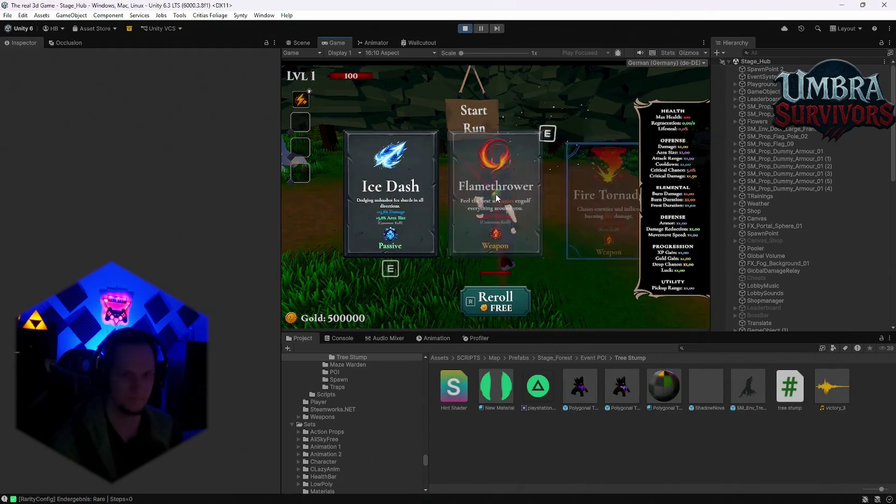
click(497, 213)
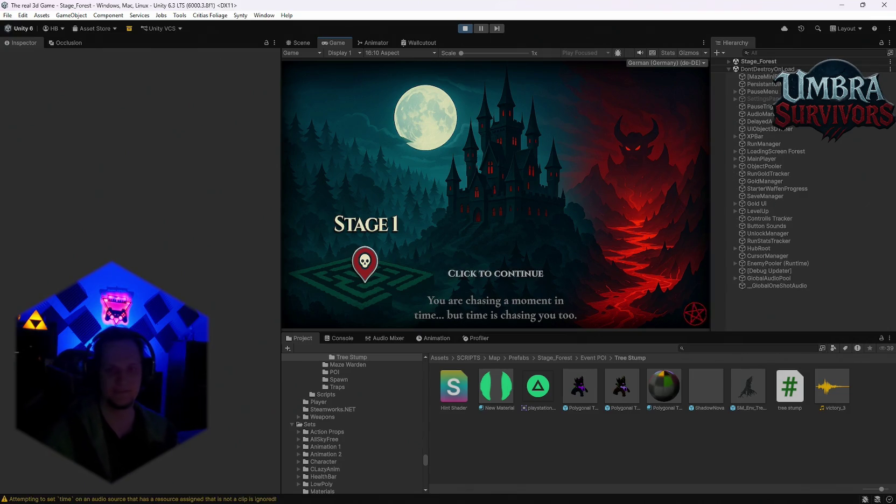
Skip the Stage 1 loading screen, reroll, pick Blaze Dash, Fire Tornado and Dark Orb, then pause.
key(space)
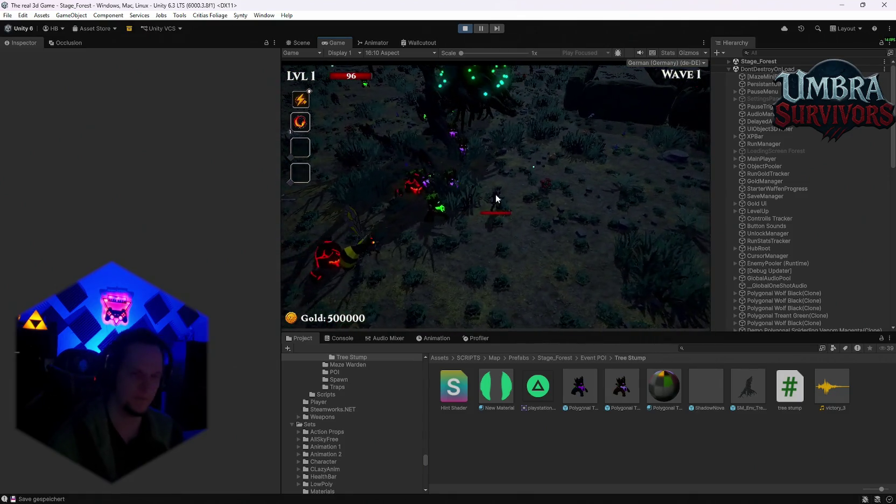
key(r)
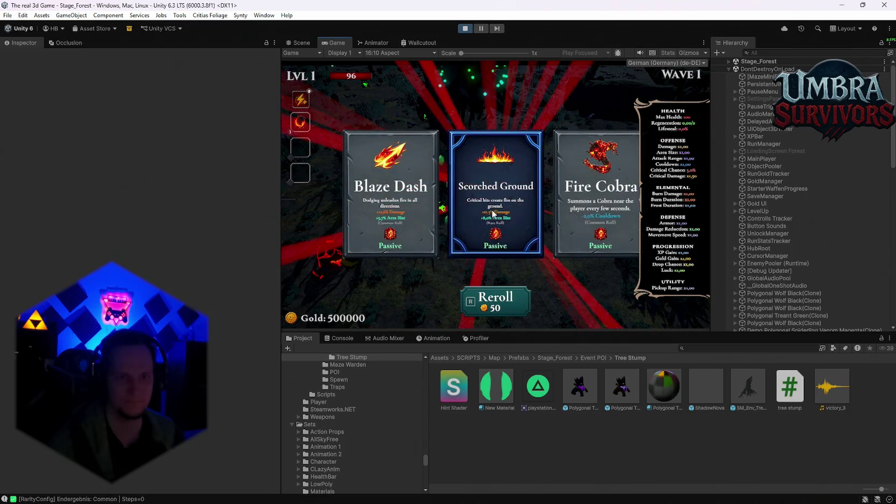
click(398, 217)
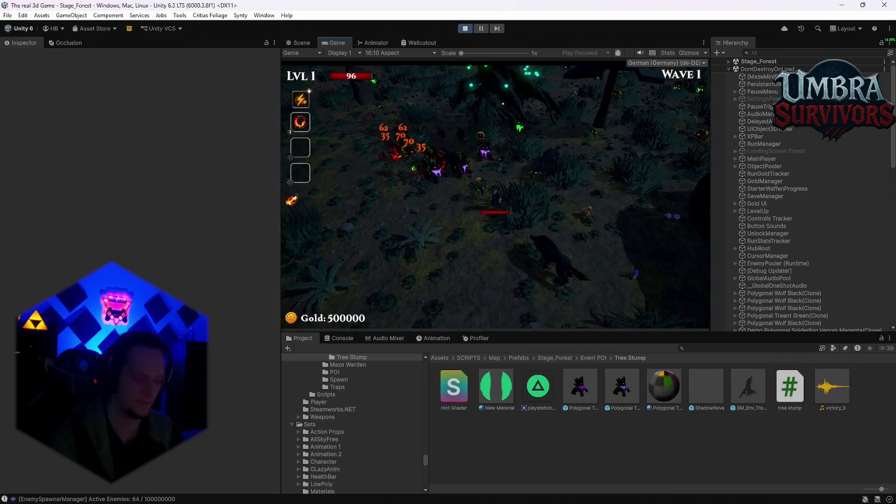
click(503, 223)
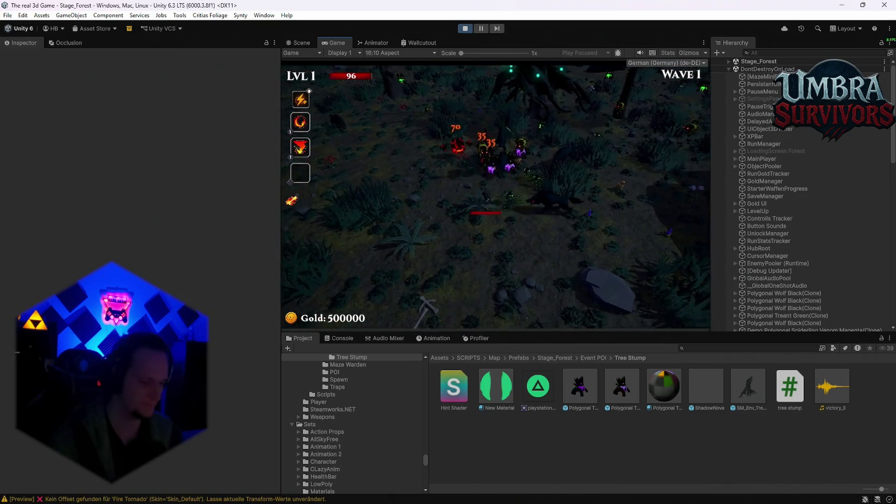
click(413, 222)
key(Escape)
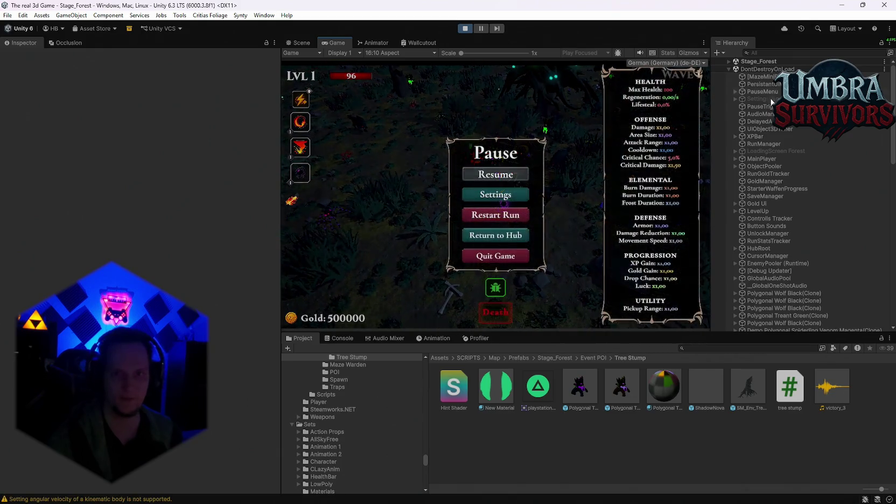
Find Dark orb(Clone) in the Hierarchy and set its Runtime Level to 10.
click(771, 53)
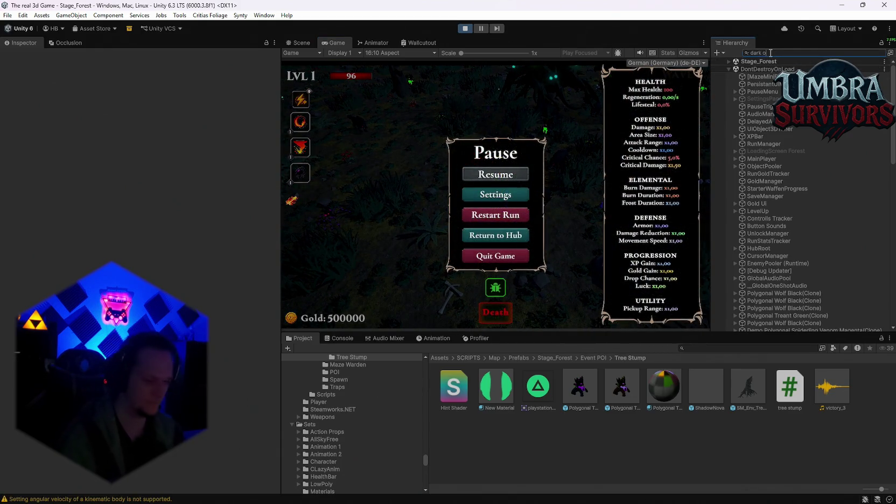
text(k or)
click(757, 76)
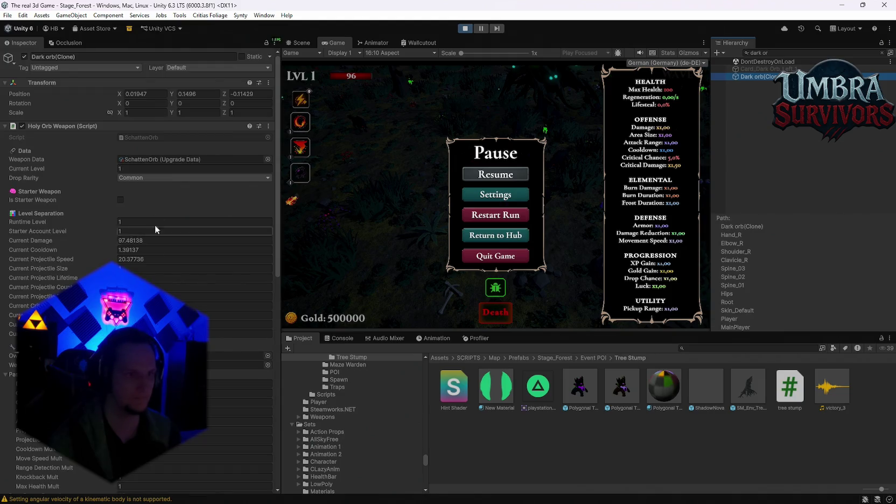
click(133, 221)
text(10)
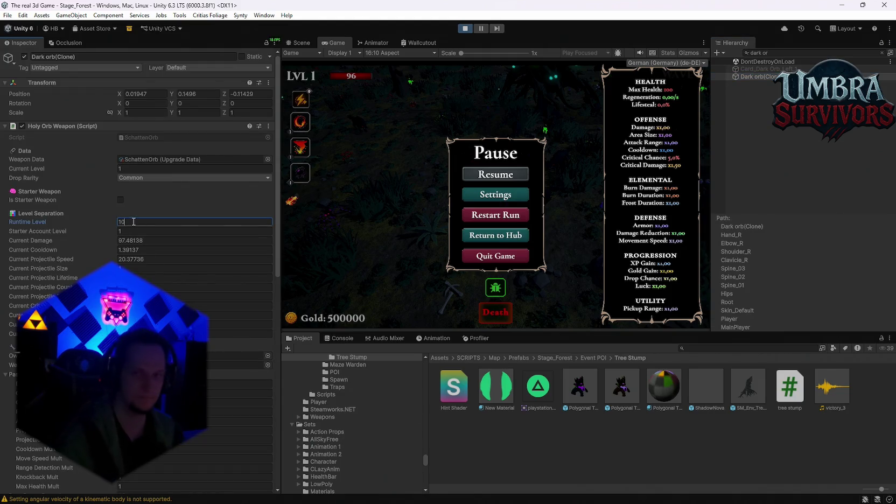
click(881, 52)
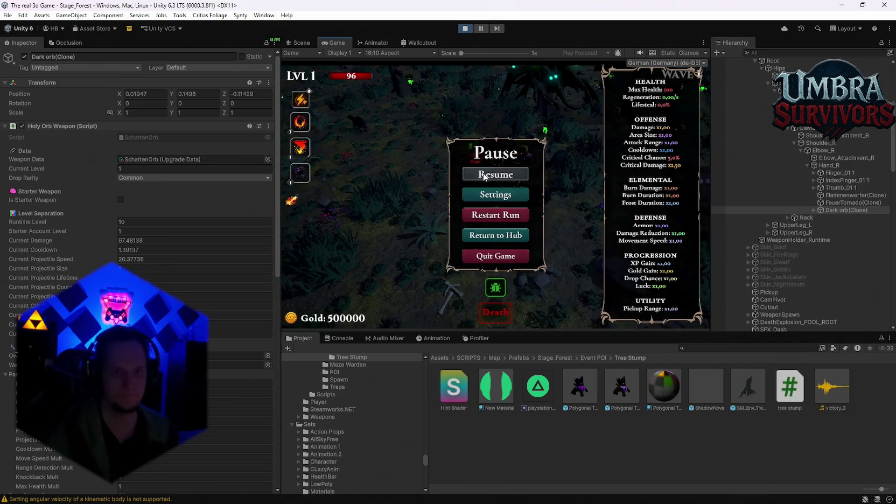
Resume, pick Frost Core, Void Pulse and more upgrades, collect Infernal Sigil, then exit Play mode.
click(495, 174)
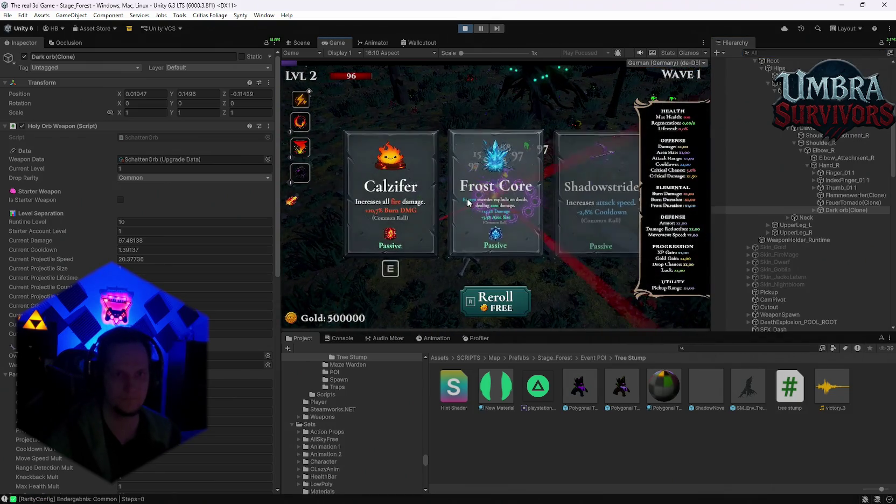
click(513, 209)
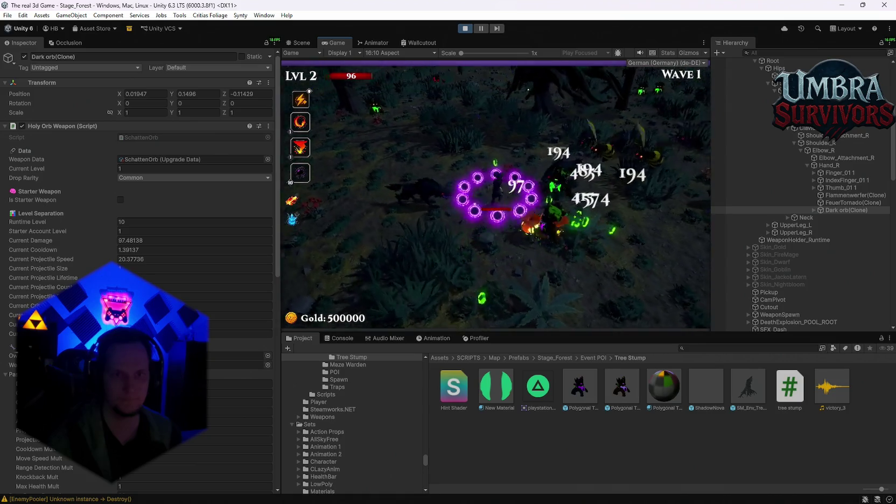
click(495, 195)
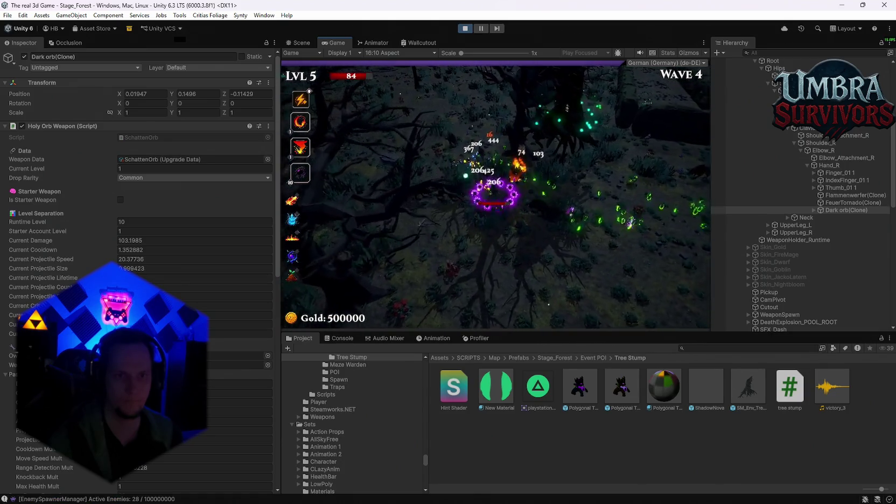
click(487, 229)
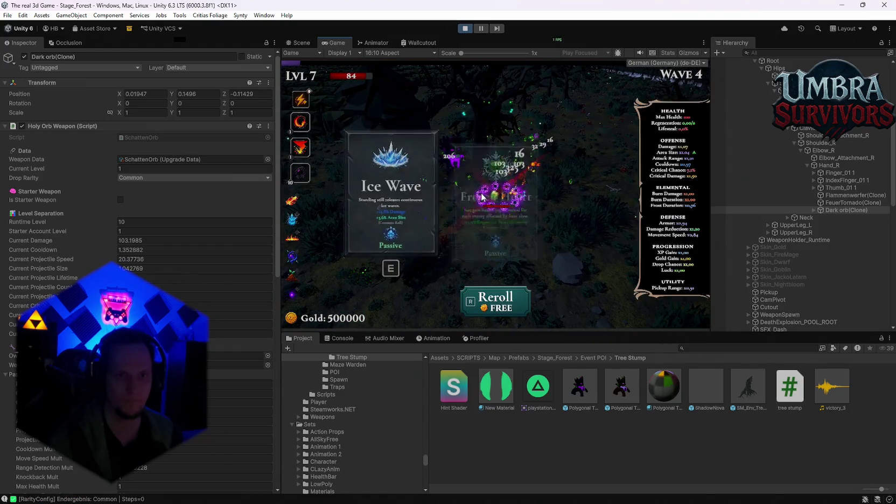
click(598, 200)
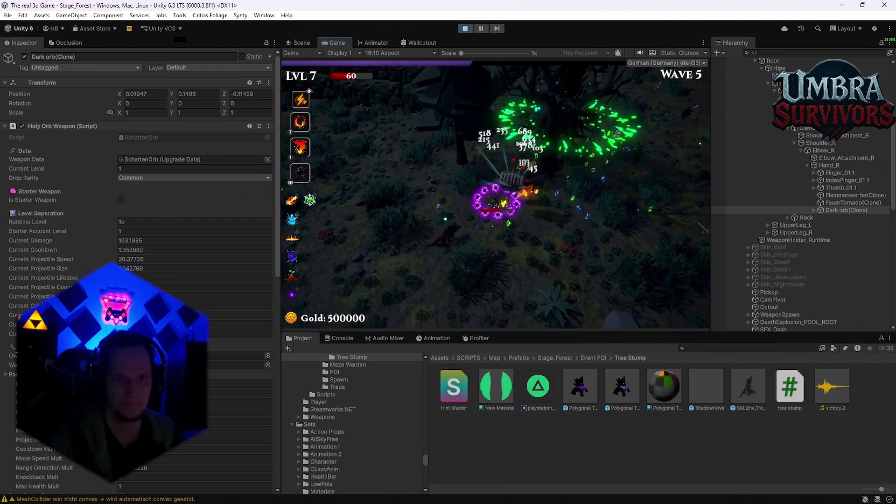
click(475, 261)
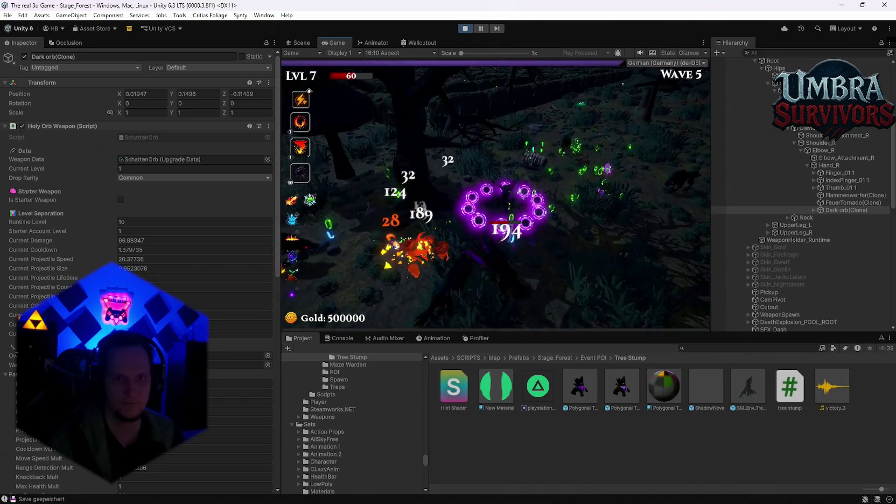
click(494, 194)
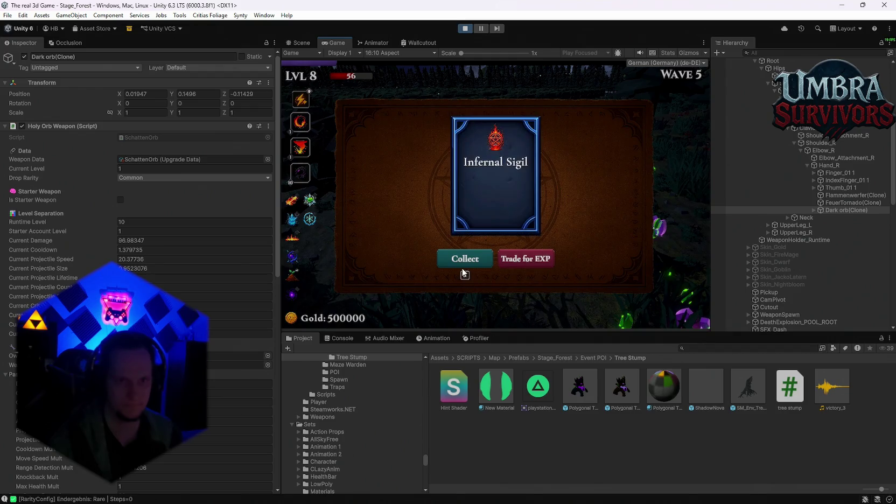
click(466, 260)
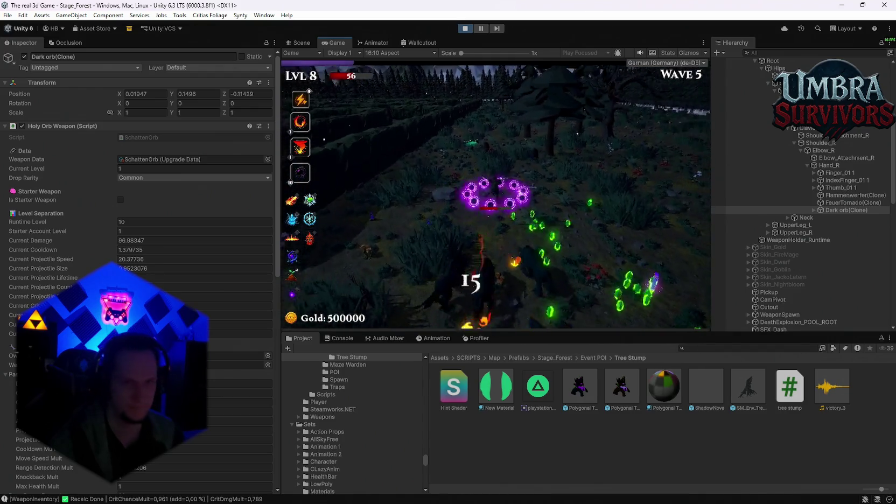
key(ctrl+p)
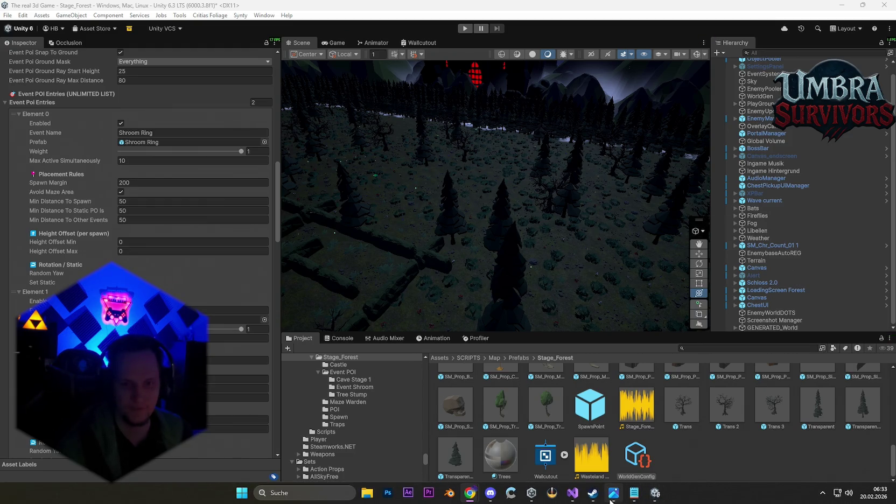
Restore the Notepad to-do notes from the Windows taskbar and scroll to the top.
mouse_move(602, 500)
mouse_move(571, 500)
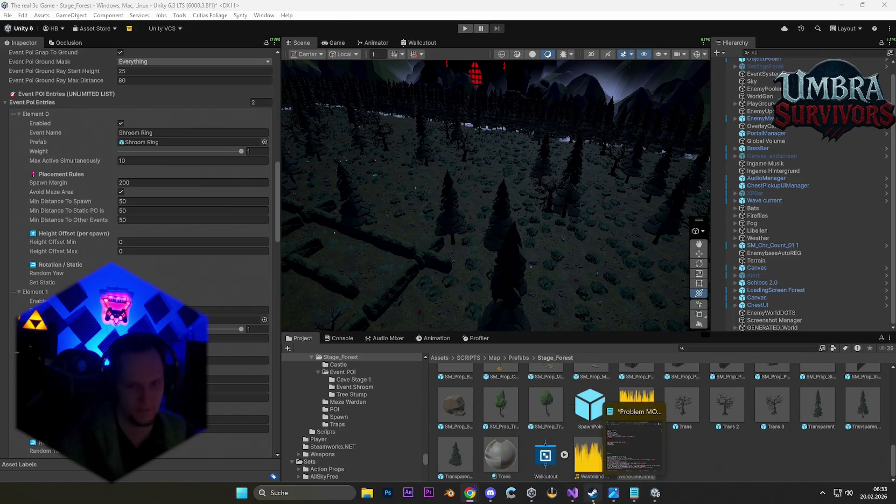
click(634, 493)
scroll(377, 291, up, 8)
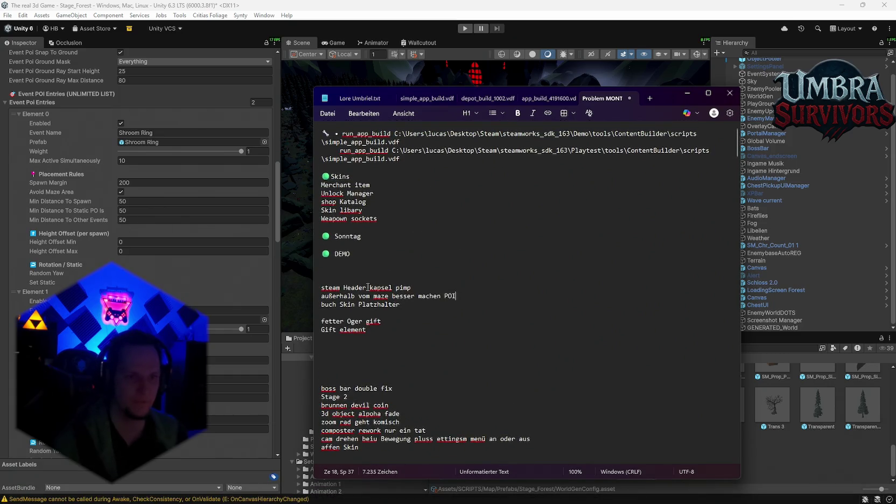
Add the note 'Cave merhmals' above 'steam Header' and minimize Notepad.
click(334, 280)
text(Cave merhmals)
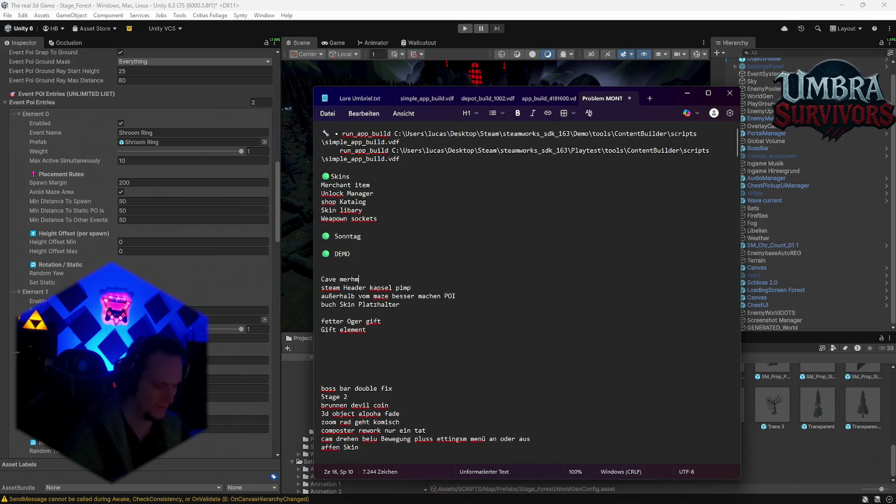
click(688, 94)
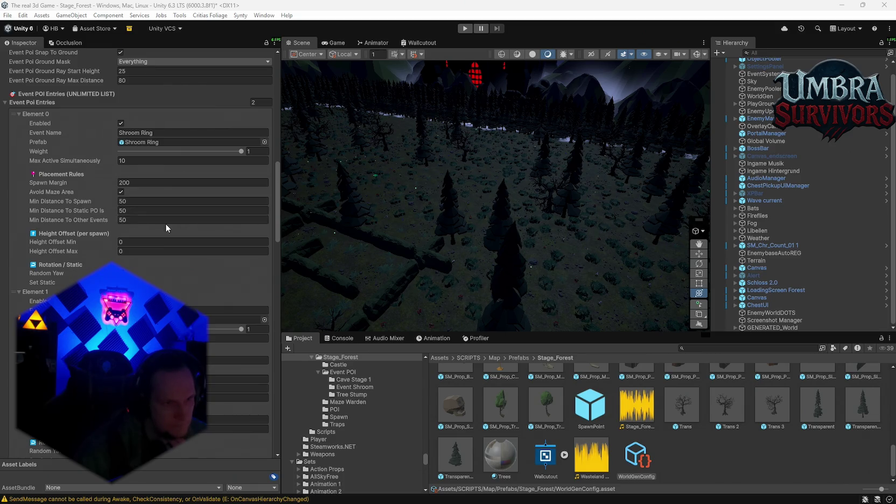
Snip WorldGenConfig's cave and Event POI Loop settings in the Inspector, then deselect the asset.
scroll(166, 225, down, 1)
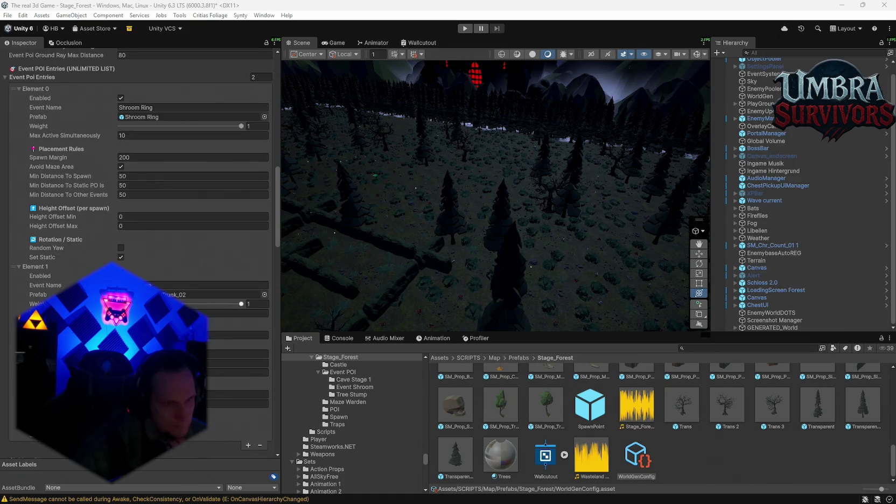
scroll(140, 161, up, 5)
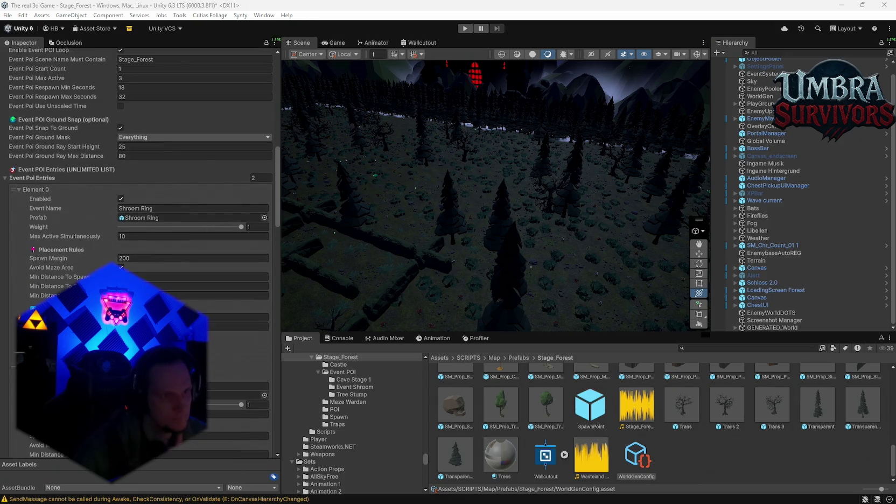
scroll(140, 162, up, 1)
scroll(141, 161, up, 1)
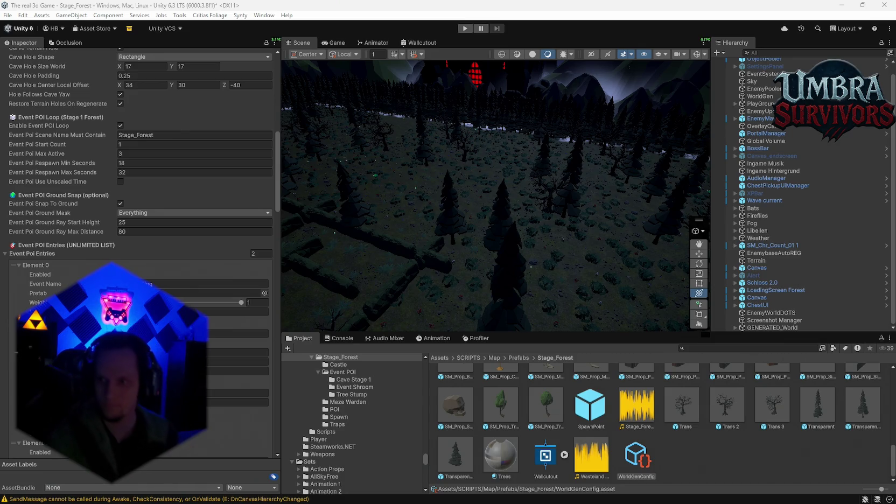
scroll(140, 216, up, 2)
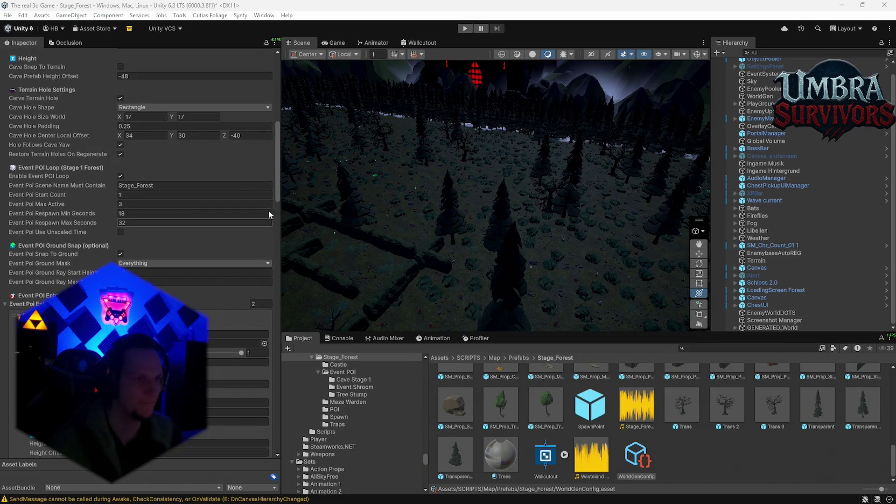
key(super+shift+s)
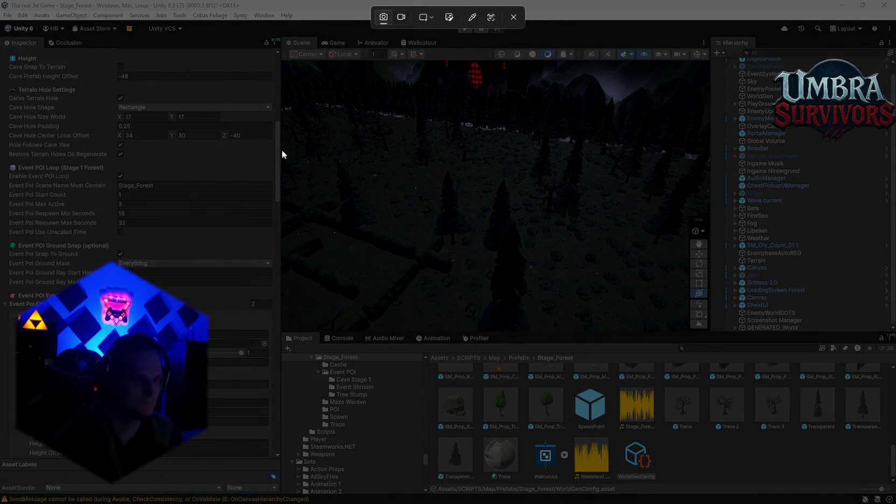
drag(286, 146, 1, 475)
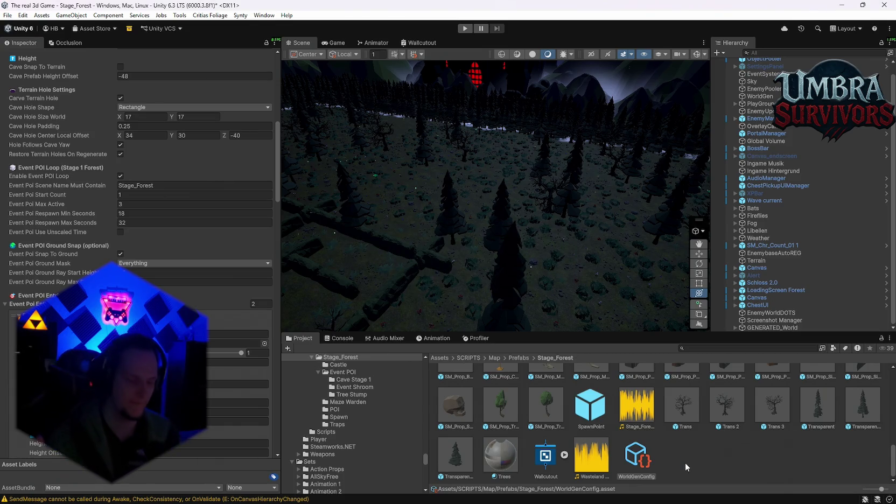
click(685, 463)
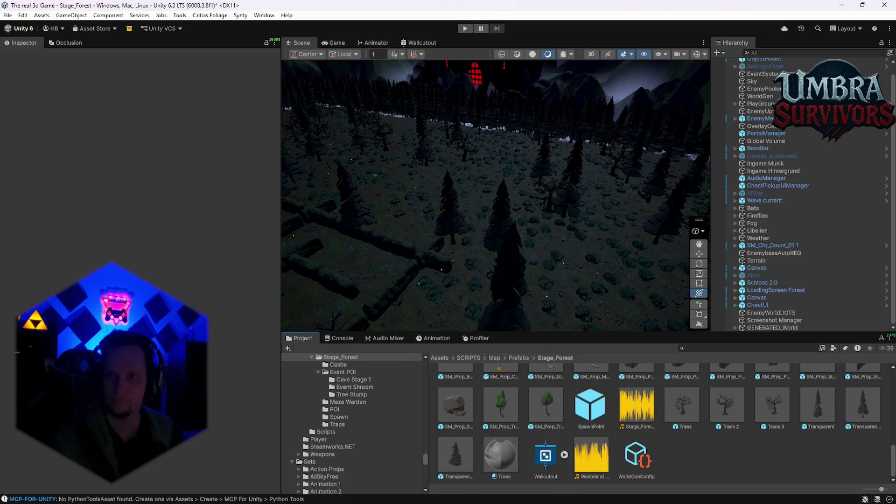
Select WorldGenConfig and bring the Event POI Loop settings into view in the Inspector.
click(633, 458)
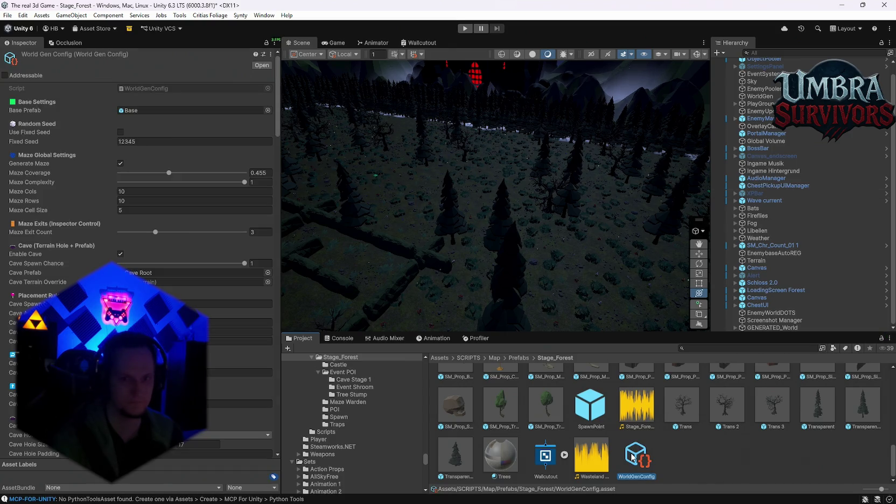
scroll(171, 277, down, 3)
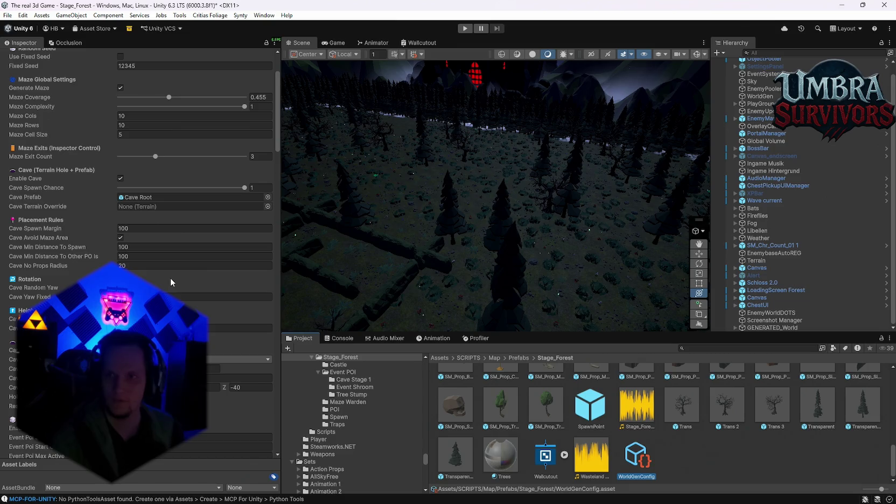
scroll(170, 278, up, 1)
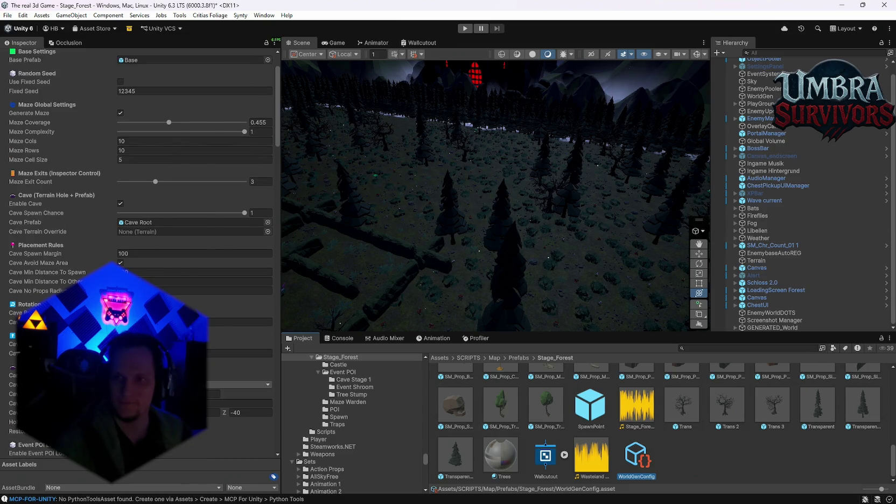
scroll(150, 276, down, 3)
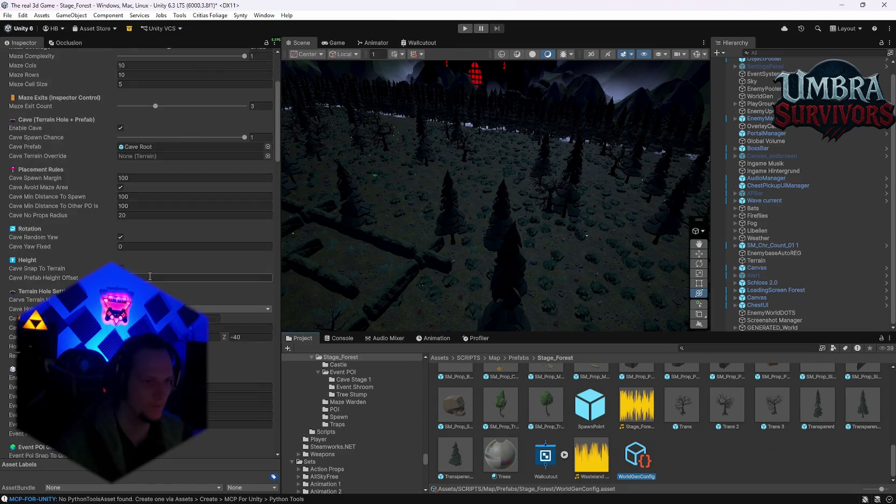
scroll(150, 277, down, 10)
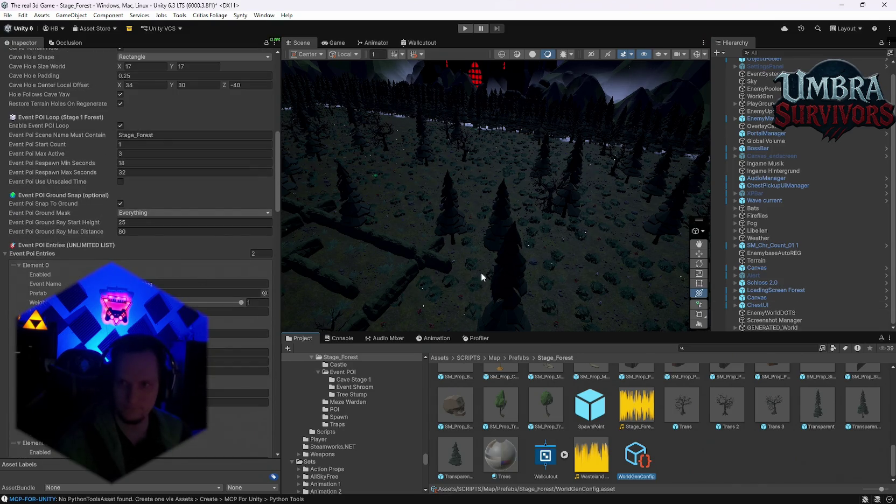
scroll(180, 236, up, 2)
scroll(184, 264, up, 4)
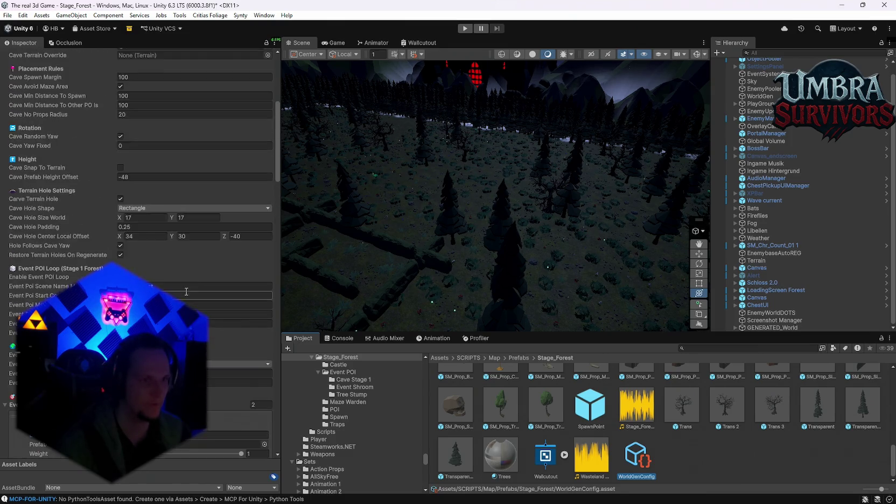
scroll(186, 292, up, 3)
scroll(156, 226, down, 5)
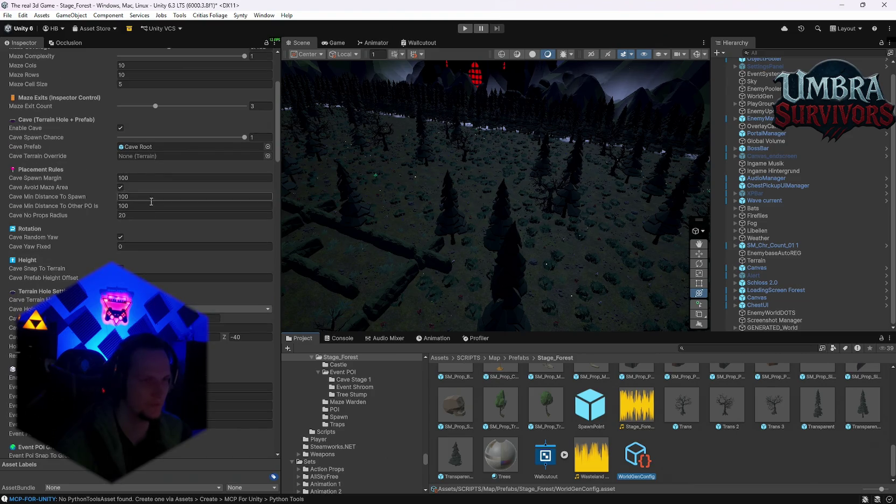
Set Event Poi Max Active to 7 and Event Poi Respawn Min Seconds to 10.
click(132, 256)
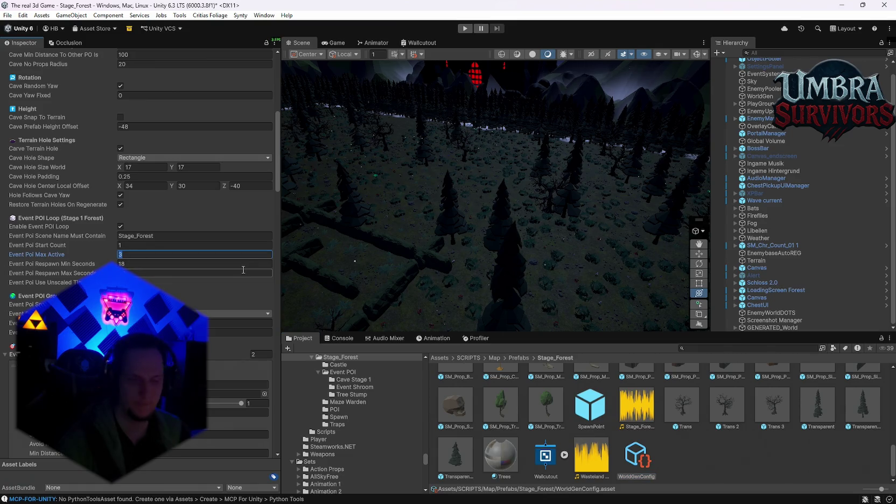
text(10)
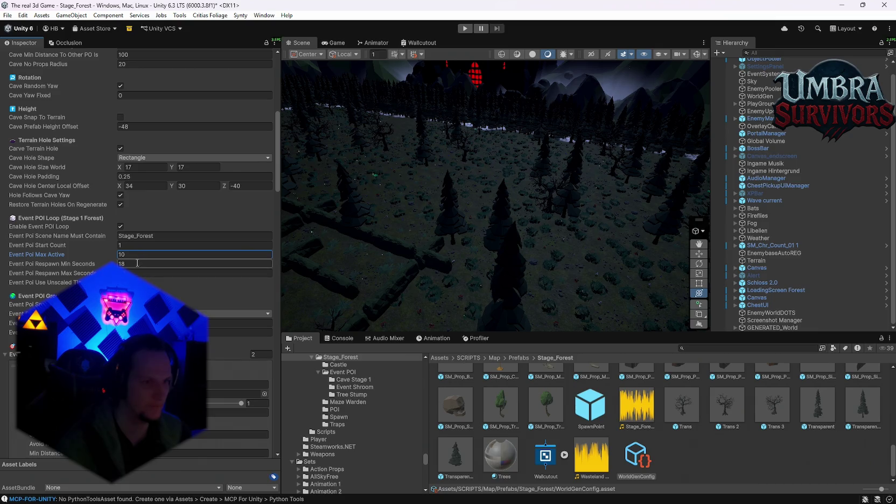
click(155, 263)
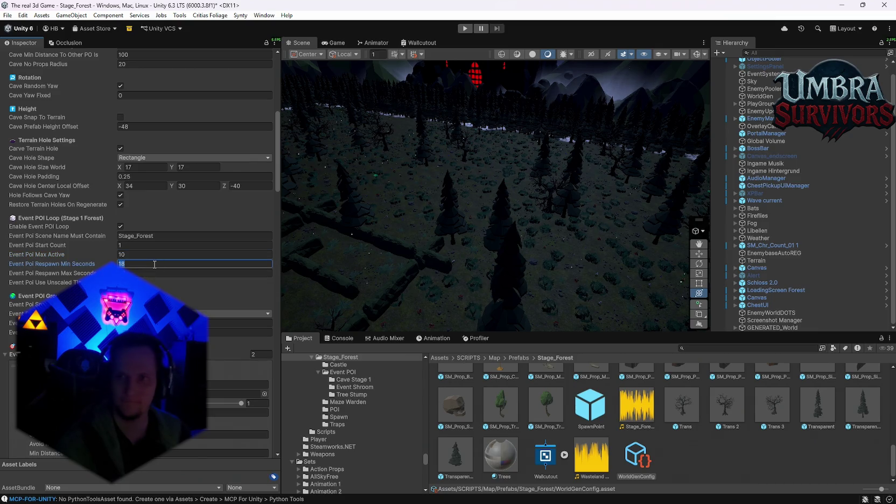
text(10)
click(137, 273)
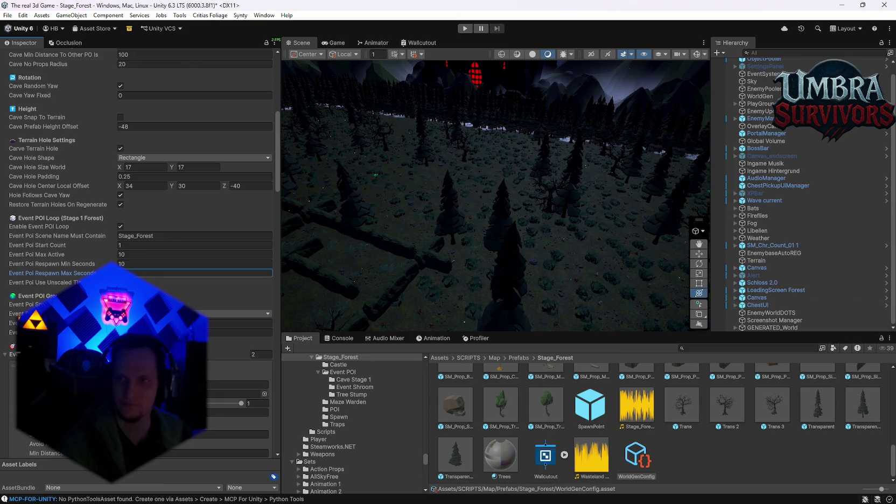
click(146, 254)
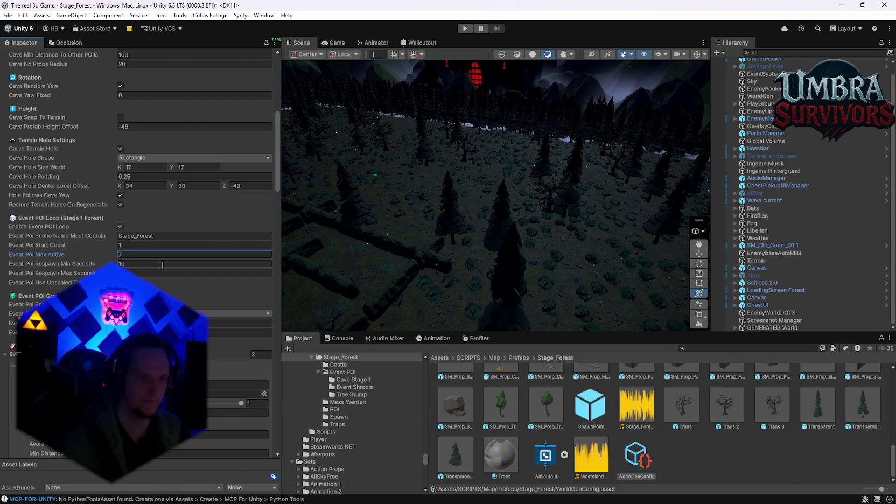
text(7)
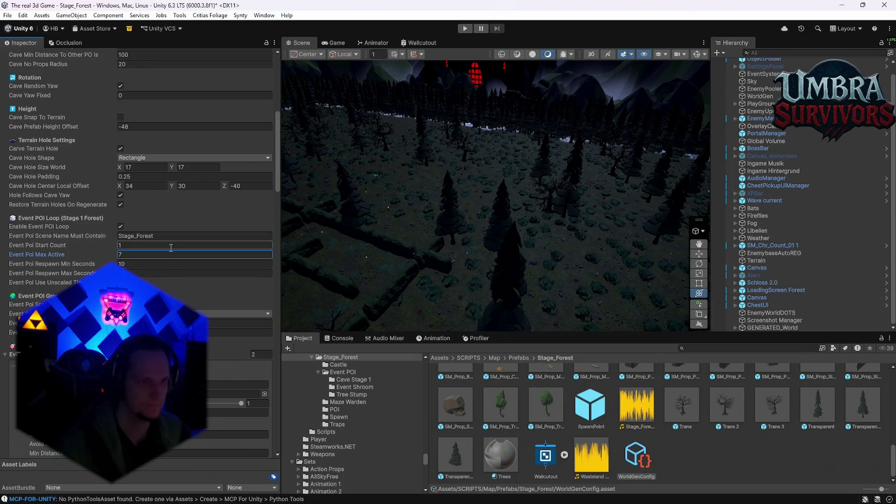
scroll(140, 254, up, 4)
Scroll the Inspector down to the Shroom Ring entry (Element 0) of the event list.
scroll(145, 184, up, 1)
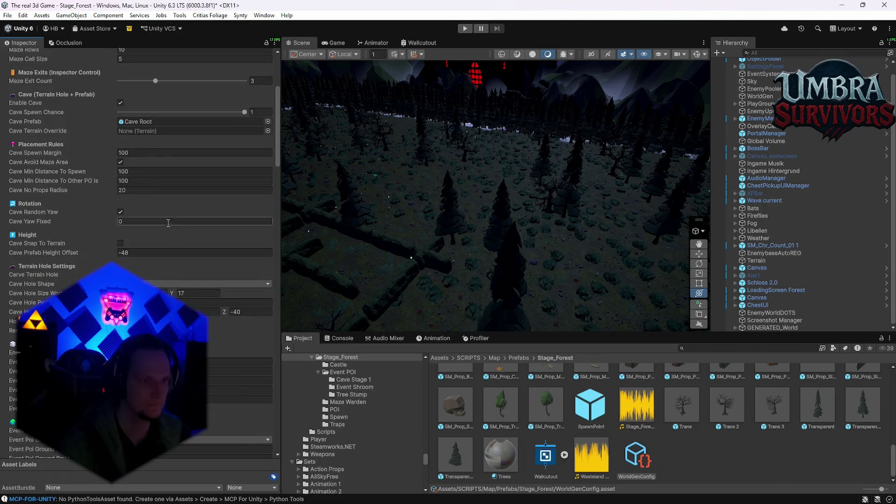
scroll(145, 184, up, 1)
scroll(146, 184, down, 11)
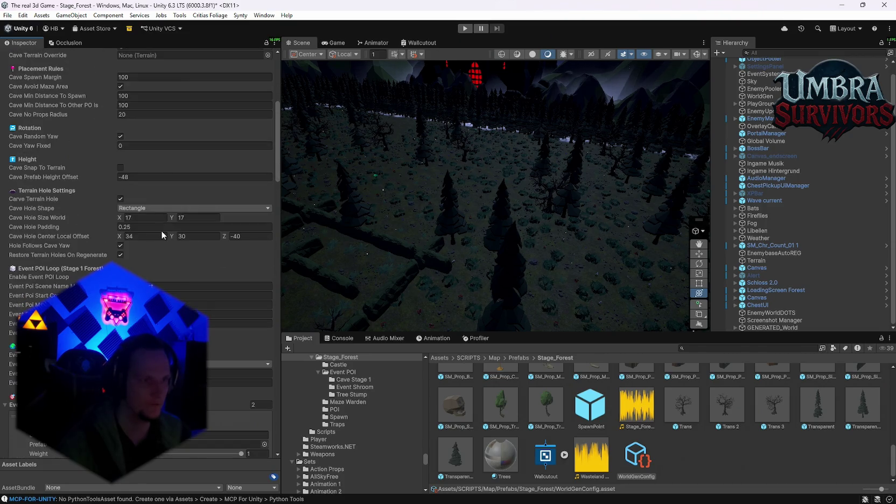
scroll(177, 290, up, 2)
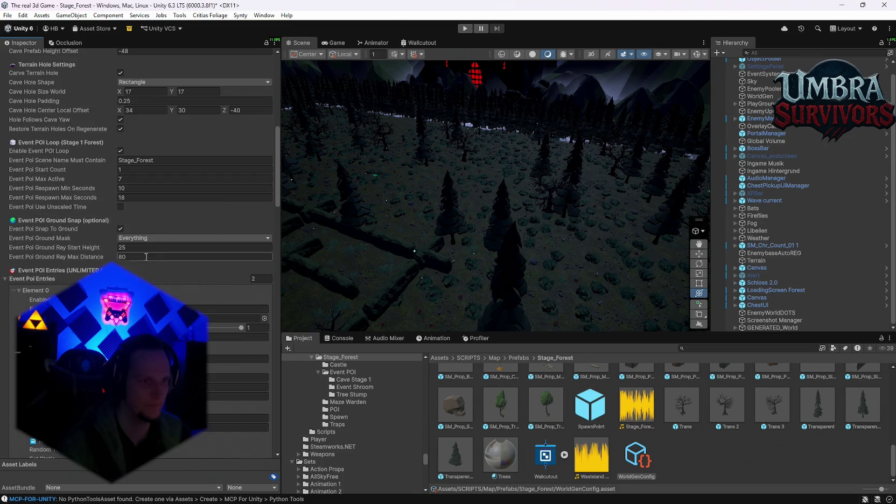
scroll(178, 291, down, 2)
click(237, 308)
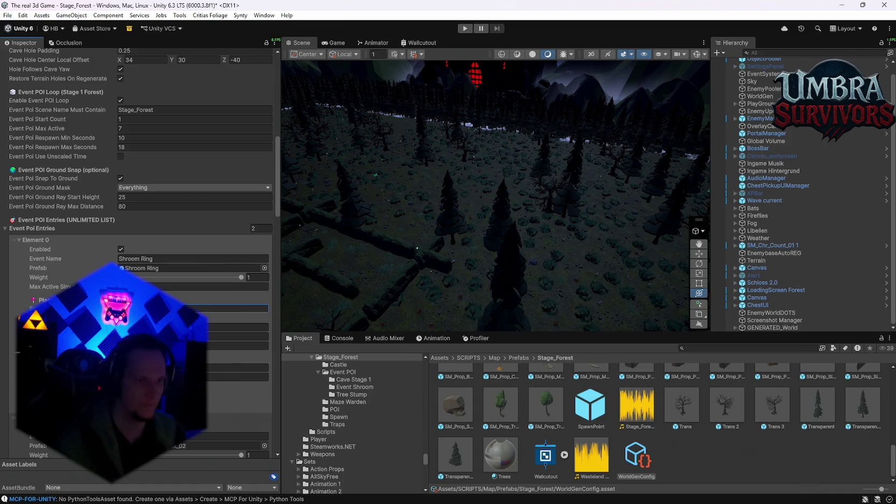
scroll(140, 253, down, 5)
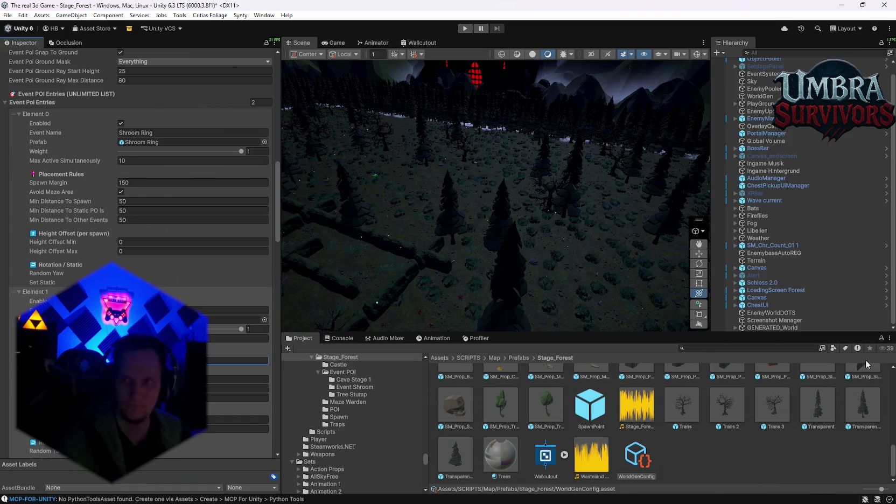
Set the Shroom Ring's Min Distance To Other Events to 30 and select Cursed Tree's field.
click(133, 220)
text(30)
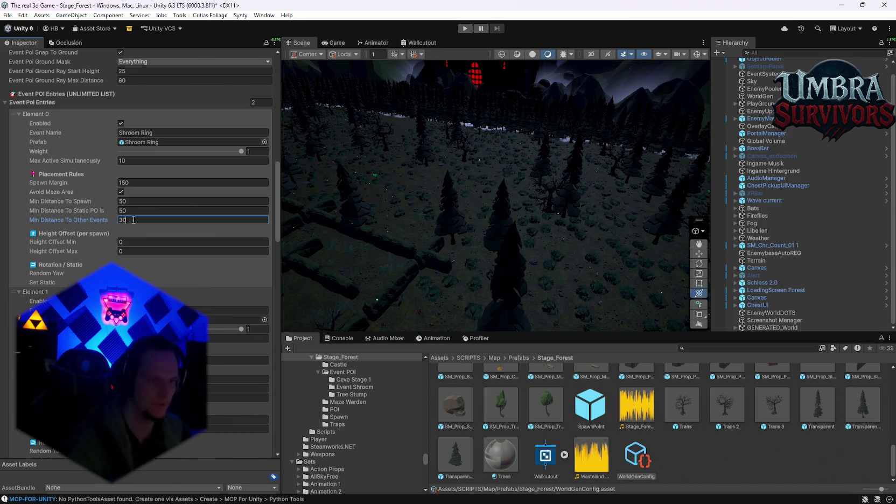
scroll(140, 220, down, 2)
click(161, 347)
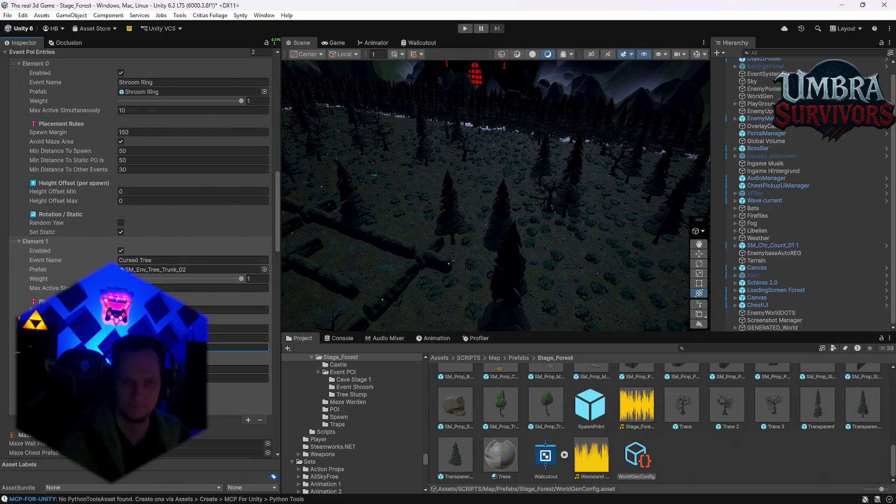
scroll(140, 254, up, 2)
scroll(140, 253, down, 2)
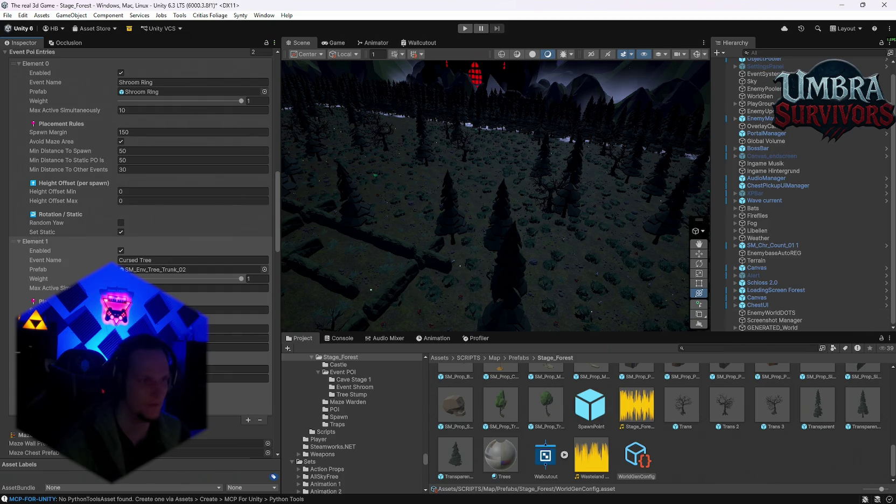
scroll(140, 253, up, 8)
scroll(101, 223, up, 3)
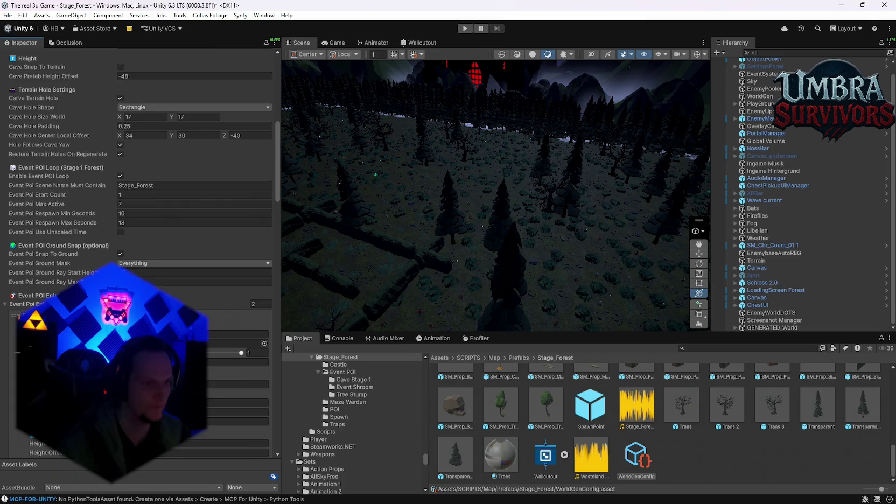
Set Event Poi Start Count to 3 and Shroom Ring's Max Active Simultaneously to 20.
click(136, 219)
text(3)
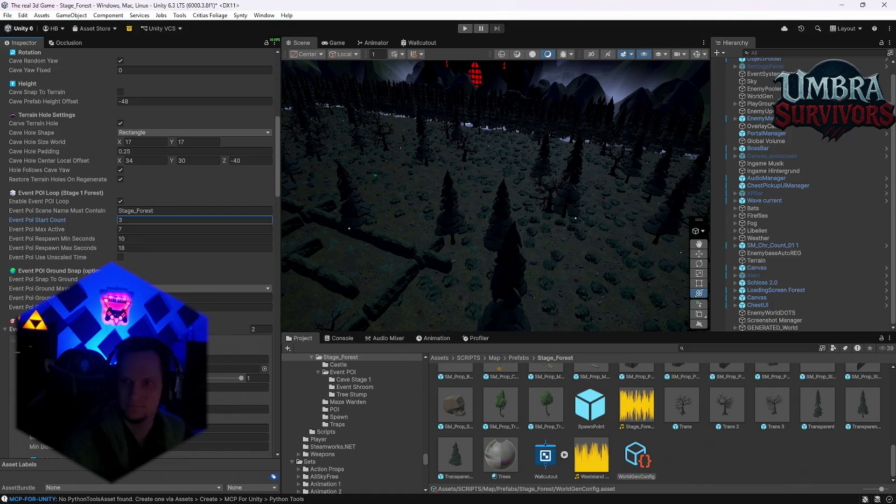
scroll(140, 253, down, 3)
click(229, 311)
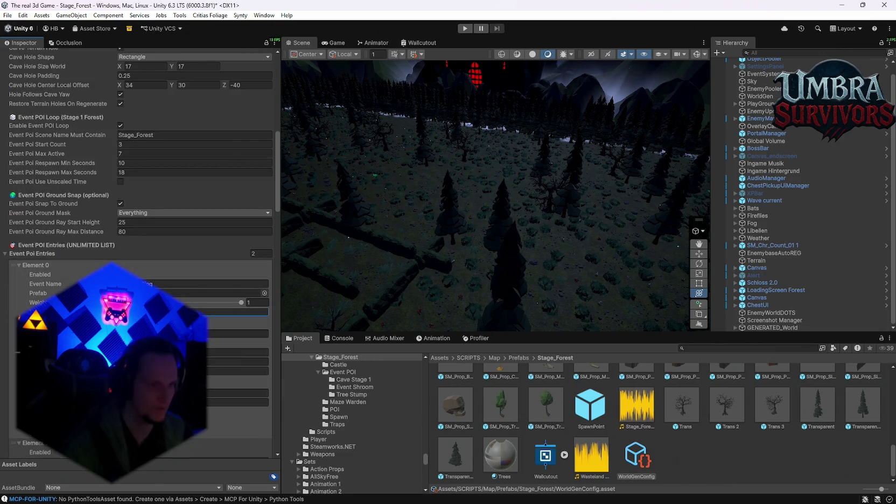
scroll(229, 312, down, 8)
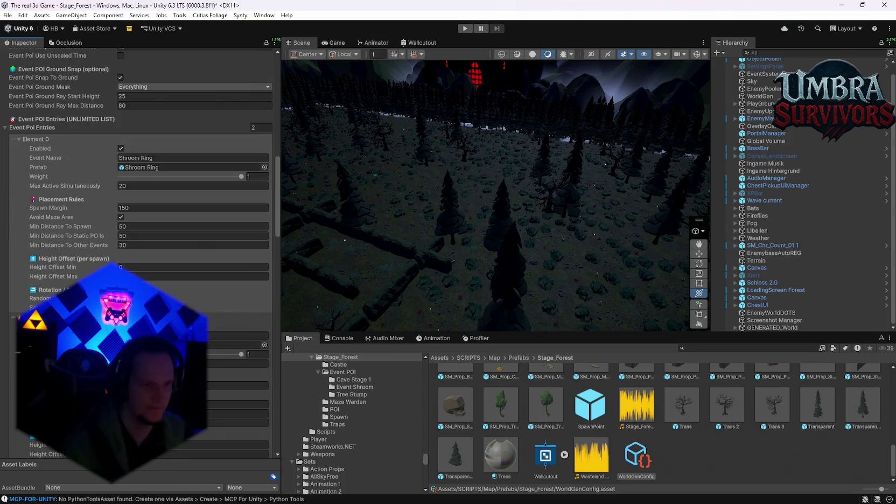
click(237, 288)
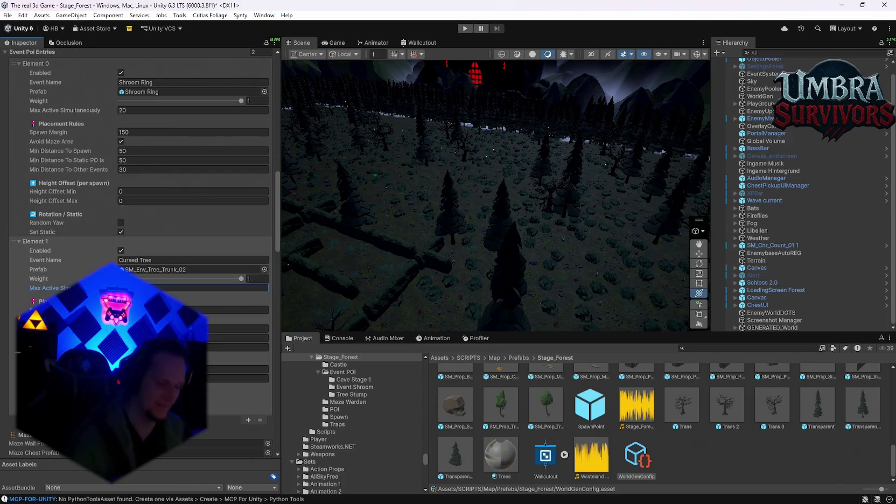
key(alt+Tab)
Save the current scene and the whole project from the File menu.
click(7, 15)
click(32, 62)
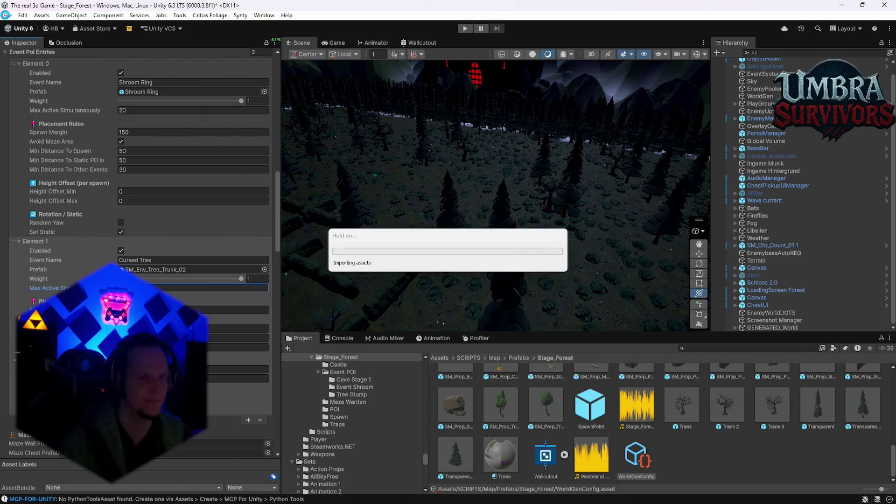
click(6, 16)
click(33, 116)
Open the Stage_Hub scene from recent scenes and enter Play mode.
click(8, 15)
mouse_move(101, 47)
click(179, 56)
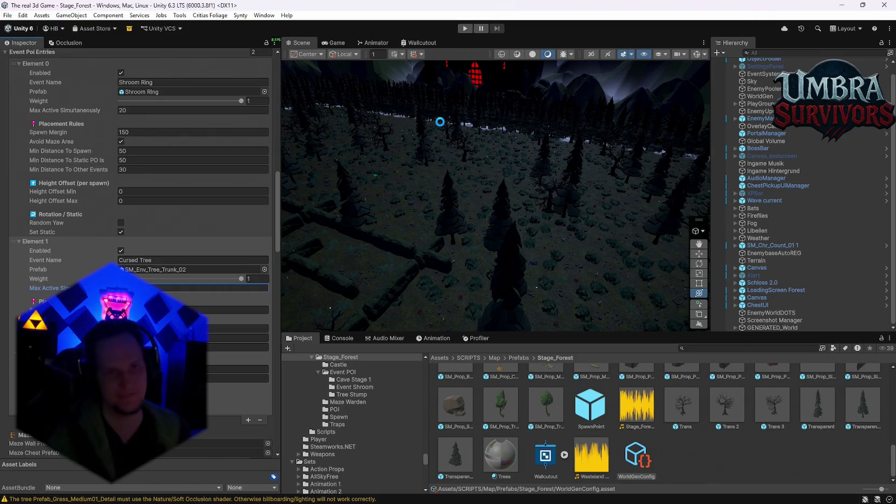
click(463, 29)
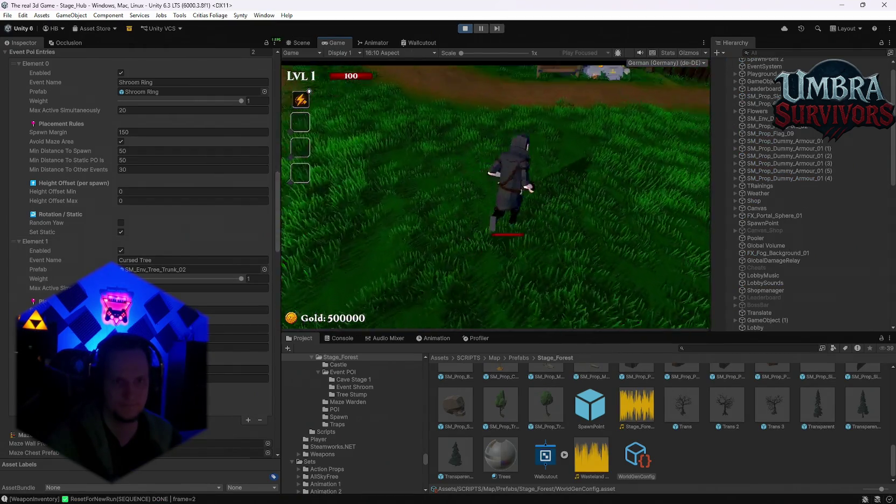
Run through the village to the merchant and equip the Nightbloom skin.
key(w)
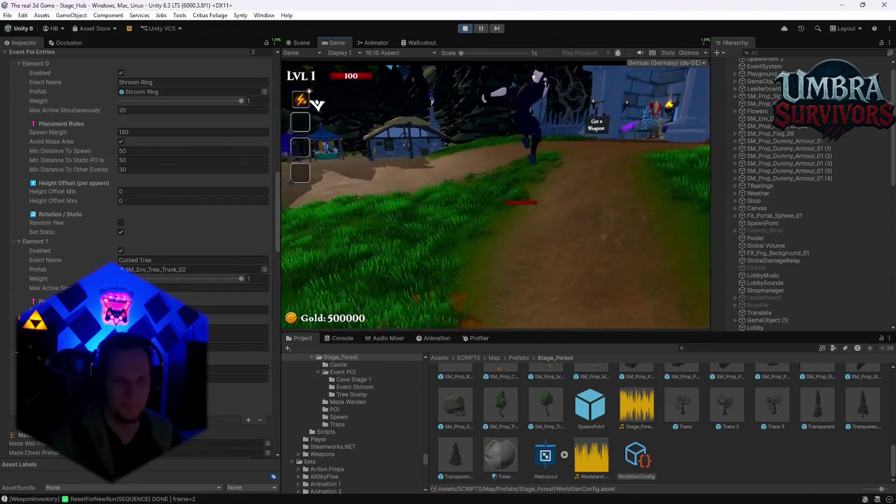
key(w)
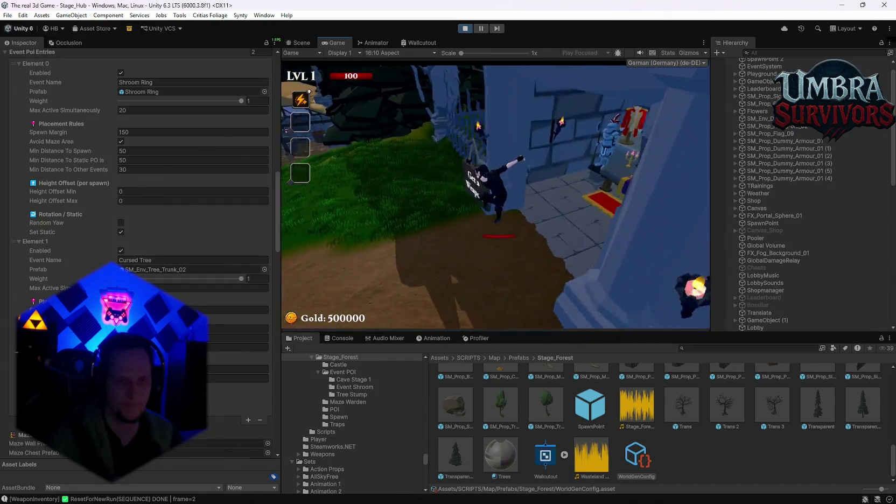
key(w)
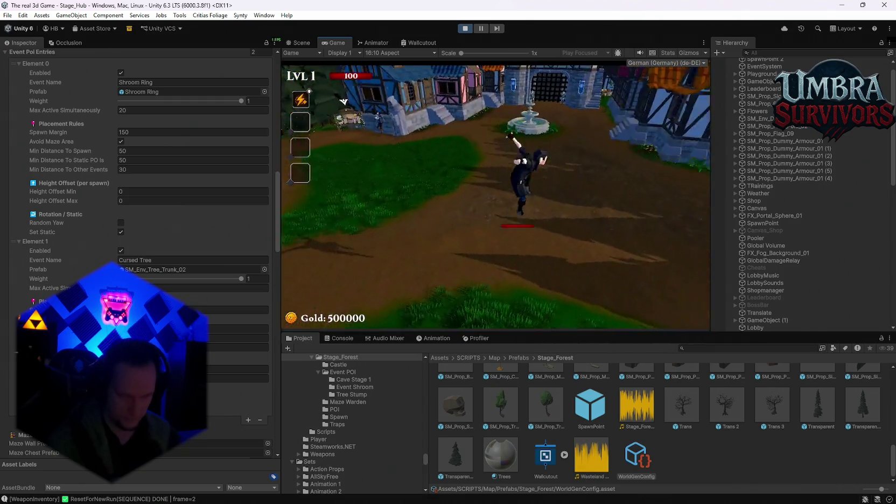
key(w)
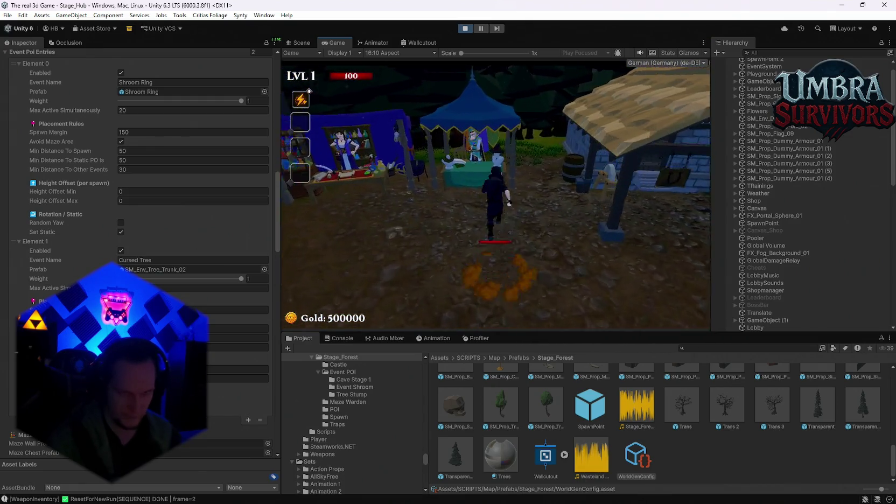
scroll(553, 219, down, 2)
scroll(601, 255, up, 3)
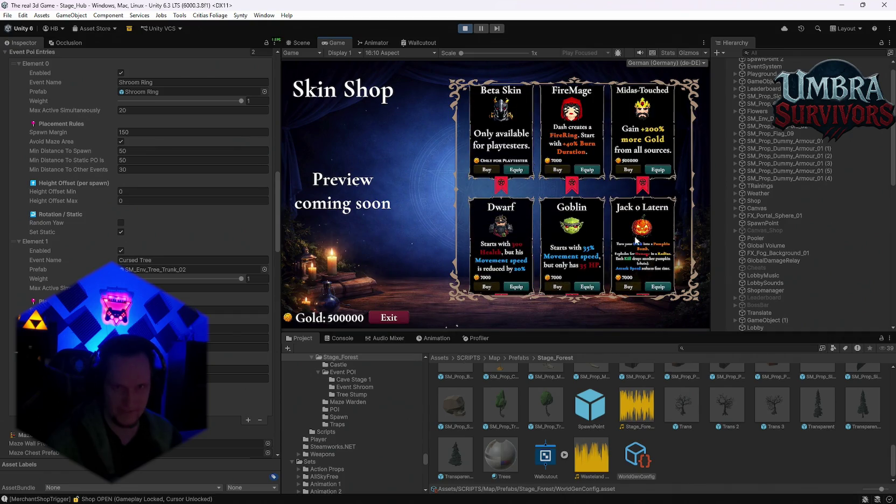
scroll(563, 275, down, 3)
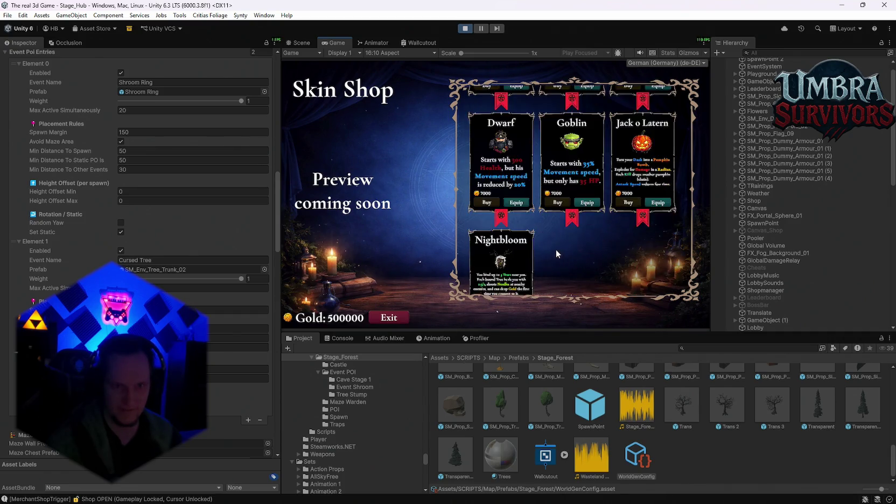
click(523, 270)
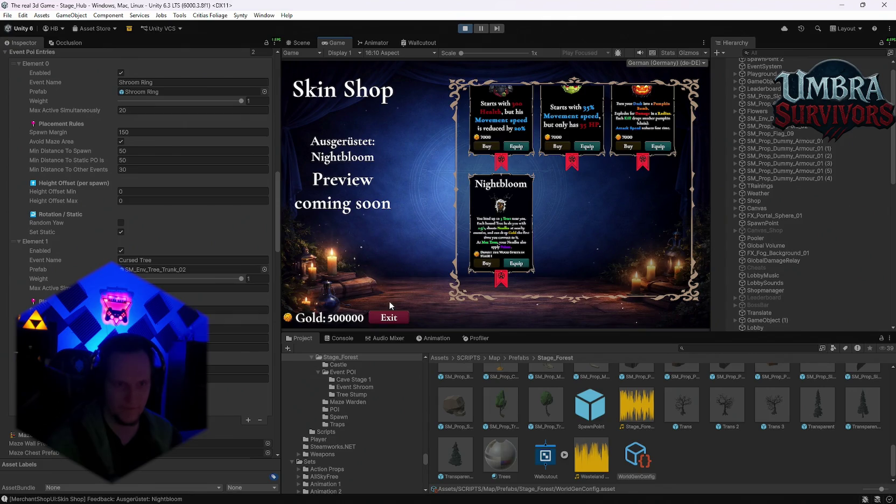
click(389, 318)
Walk away from the market stall and close the reopened skin shop.
key(s)
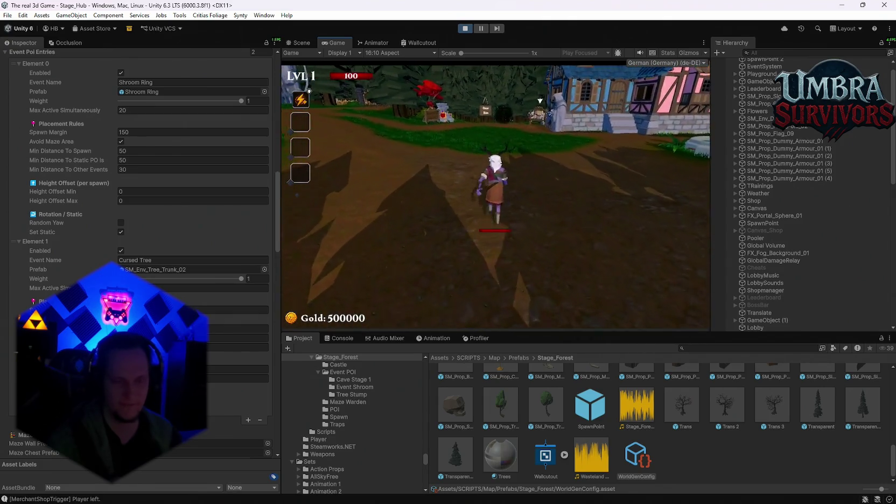
key(w)
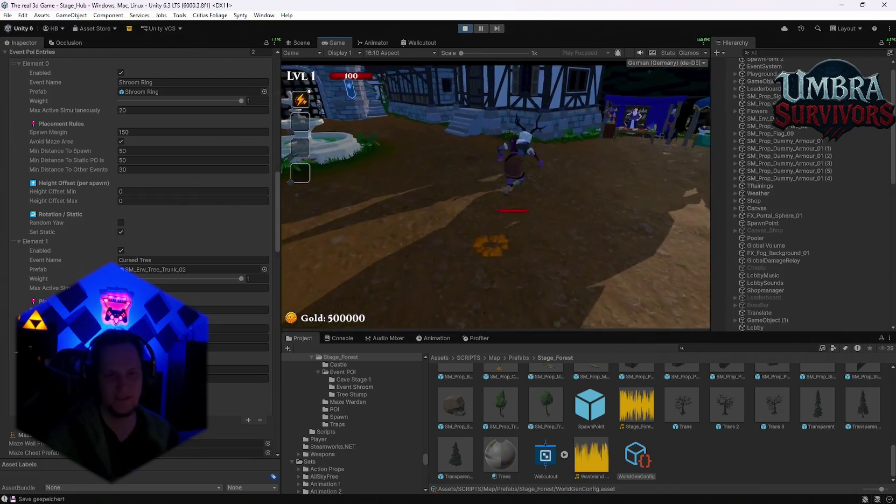
key(d)
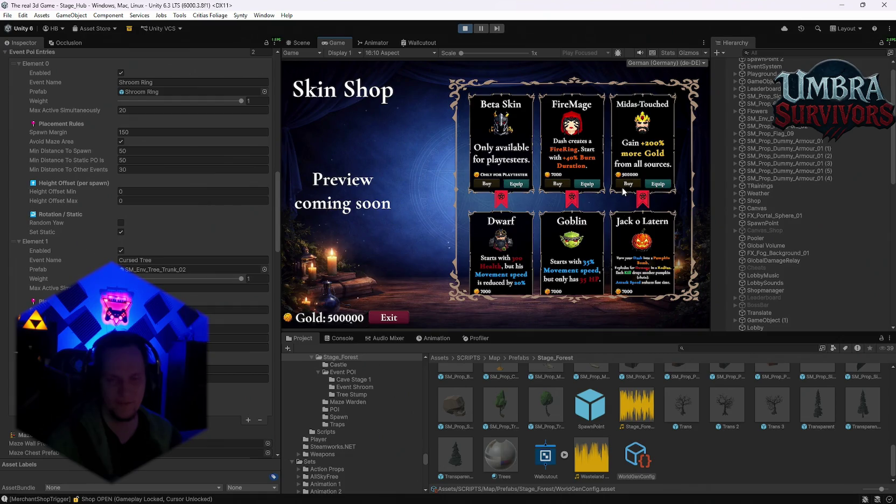
scroll(621, 187, down, 2)
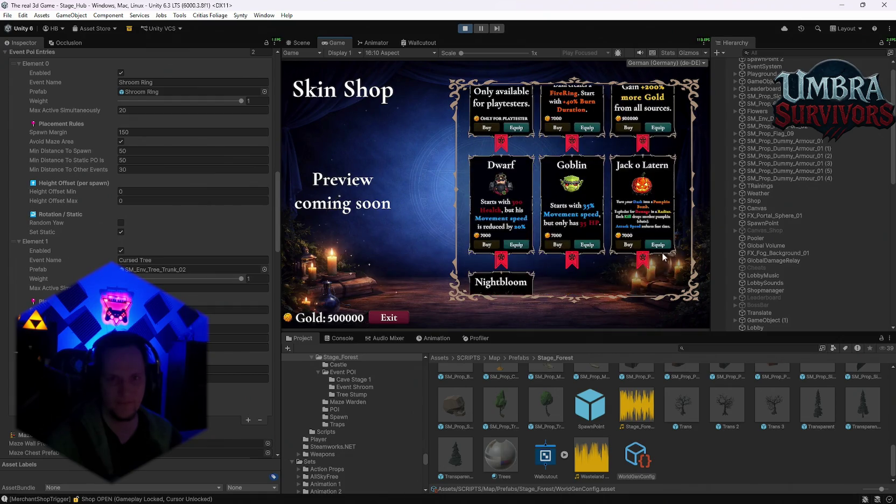
key(Escape)
Go to the Get a Weapon shrine and equip the Infernal Torch from the weapon book.
key(w)
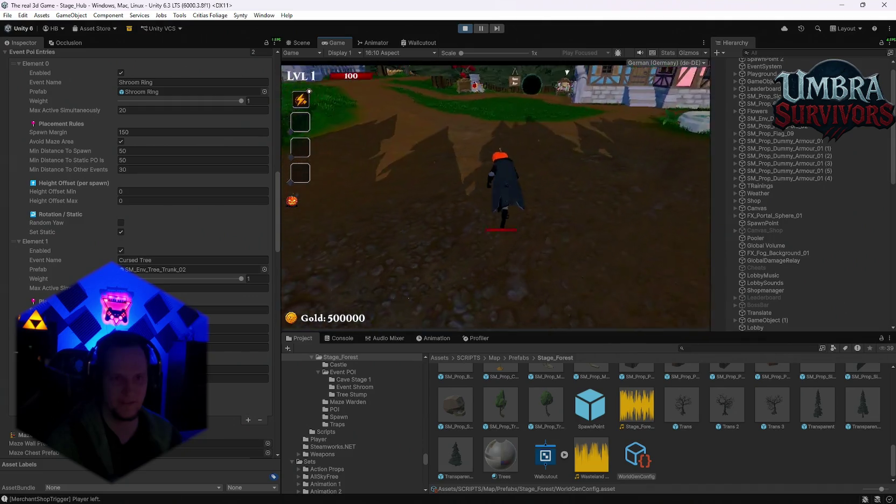
key(a)
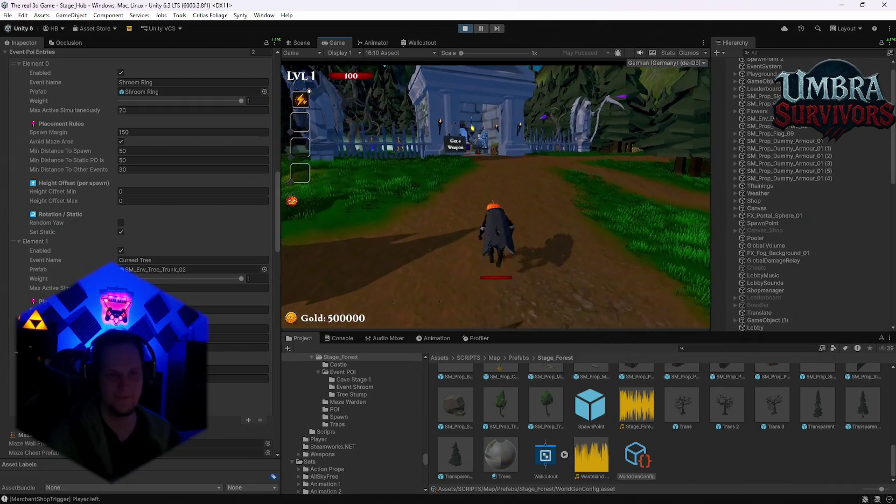
key(w)
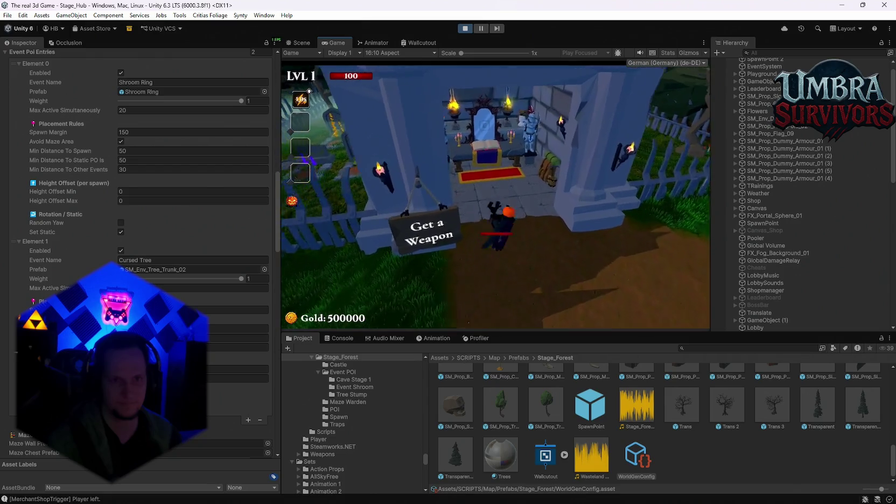
key(e)
key(Down)
key(Down)
key(Return)
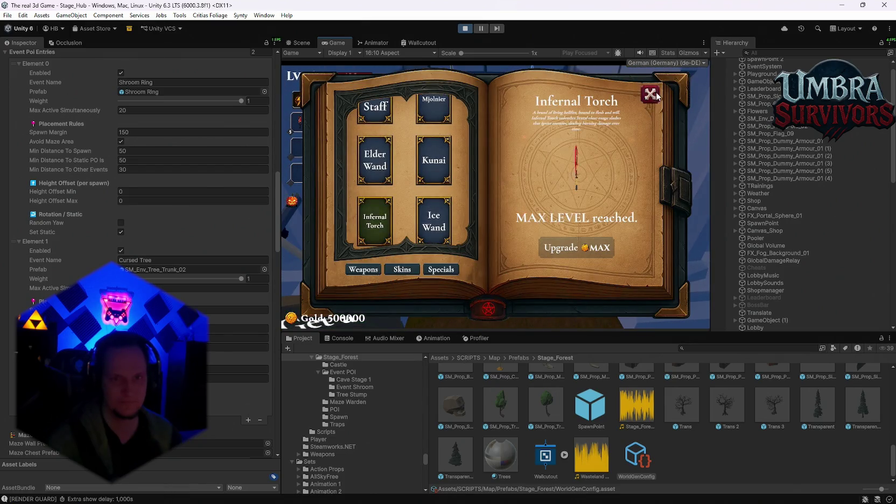
key(Escape)
Run to the Start Run portal and enter it to begin the forest run.
key(s)
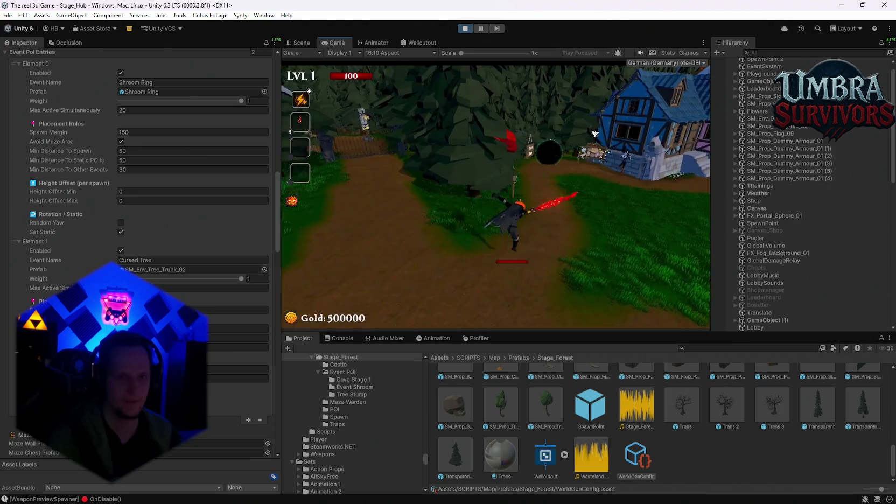
key(w)
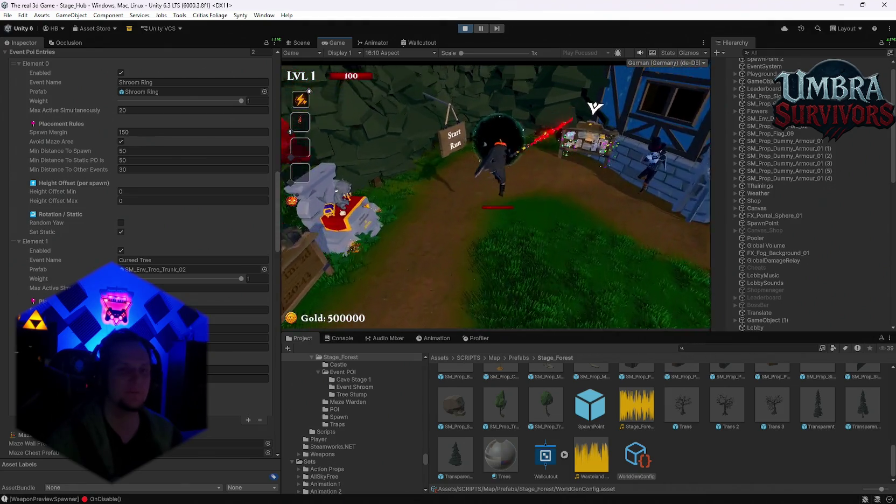
key(e)
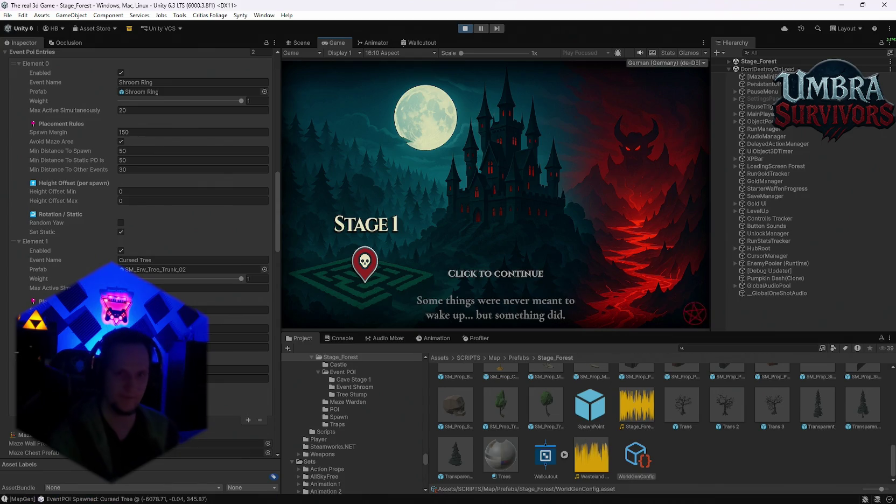
Pass the Stage 1 intro, maximize the Game view, resume play, and pick the first level-up card.
key(space)
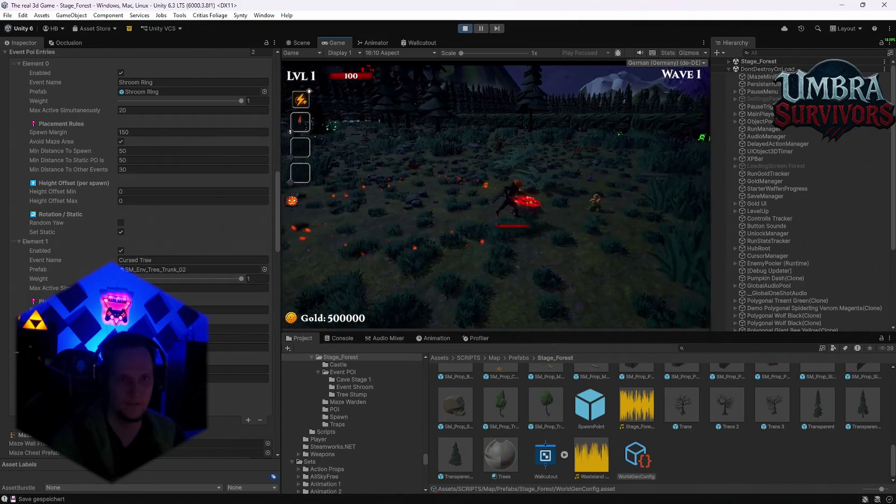
key(Escape)
double_click(330, 42)
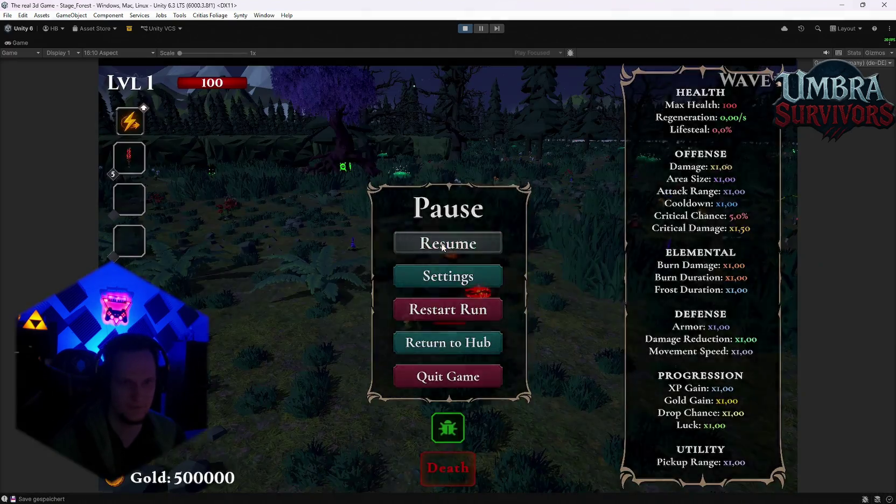
click(488, 243)
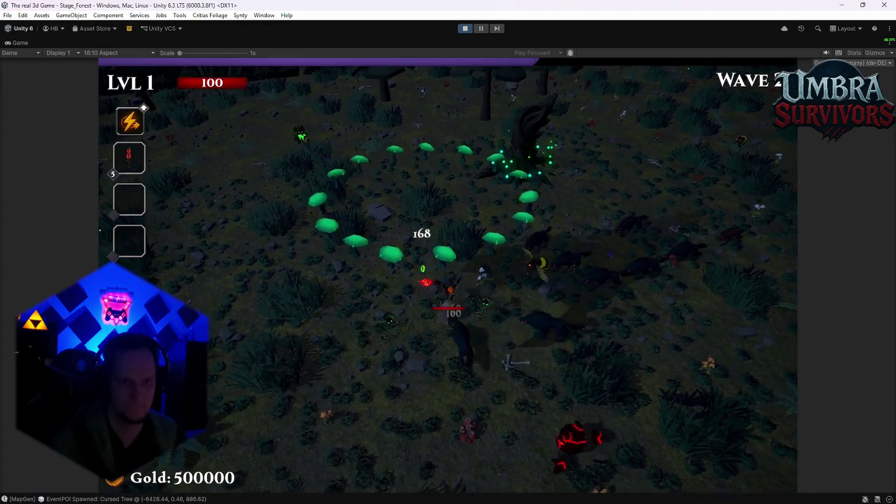
click(443, 280)
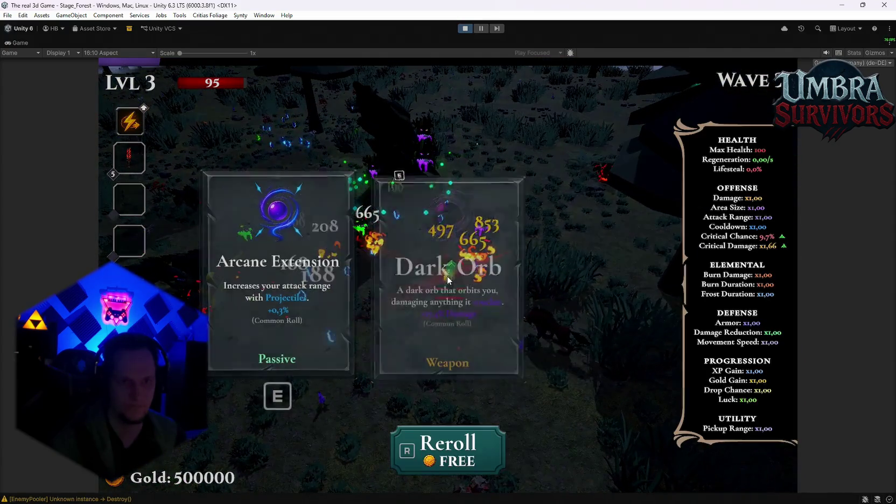
Take upgrades at each level-up, including Dark Orb and Calzifer, climbing to level 12.
click(575, 296)
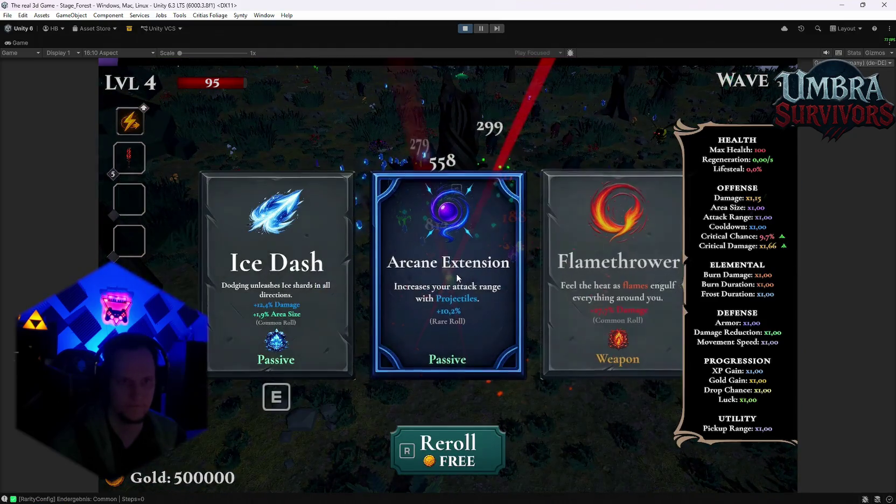
click(457, 278)
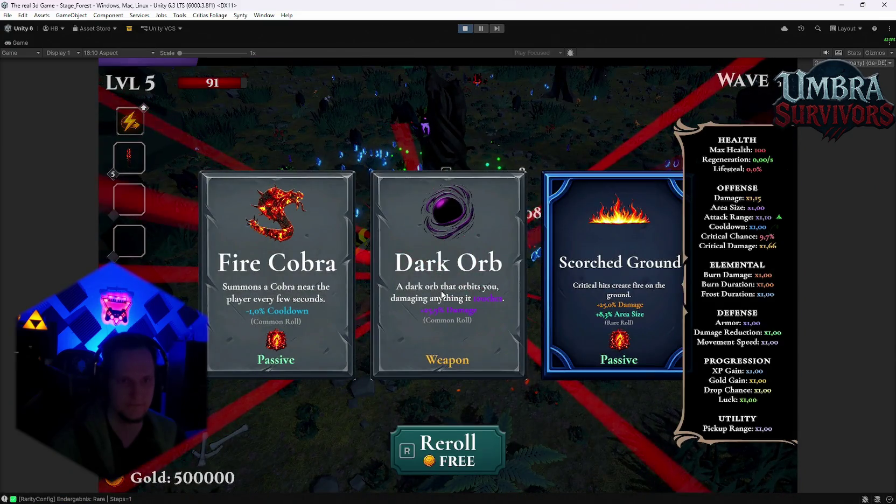
click(442, 295)
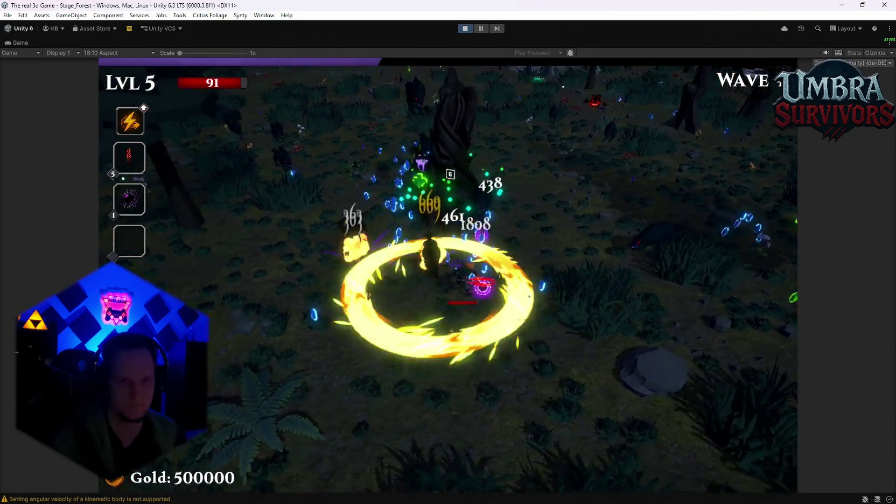
click(466, 271)
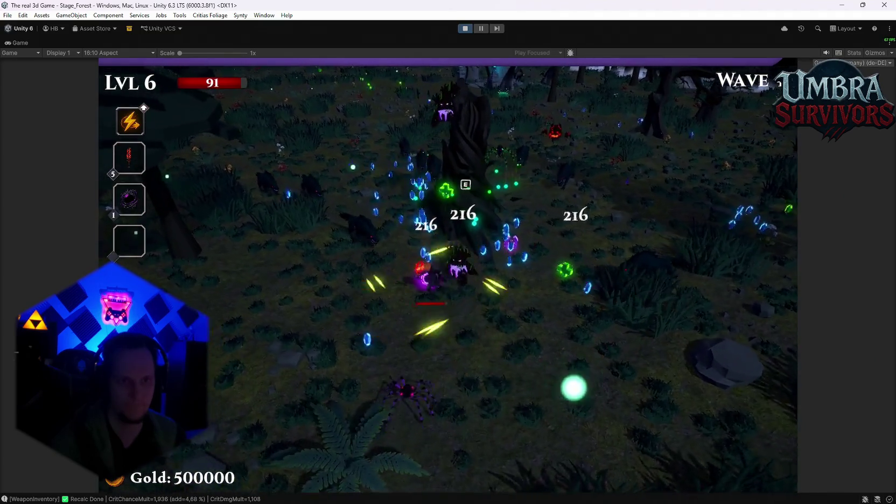
click(623, 306)
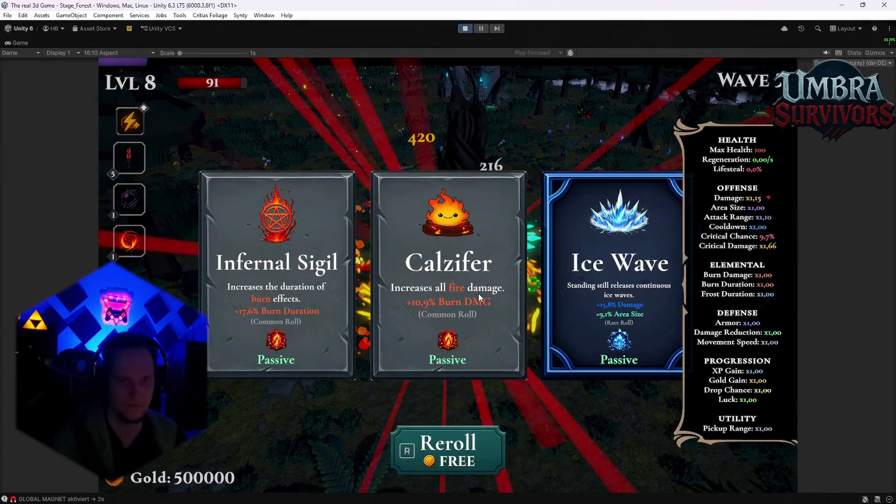
click(446, 279)
click(440, 278)
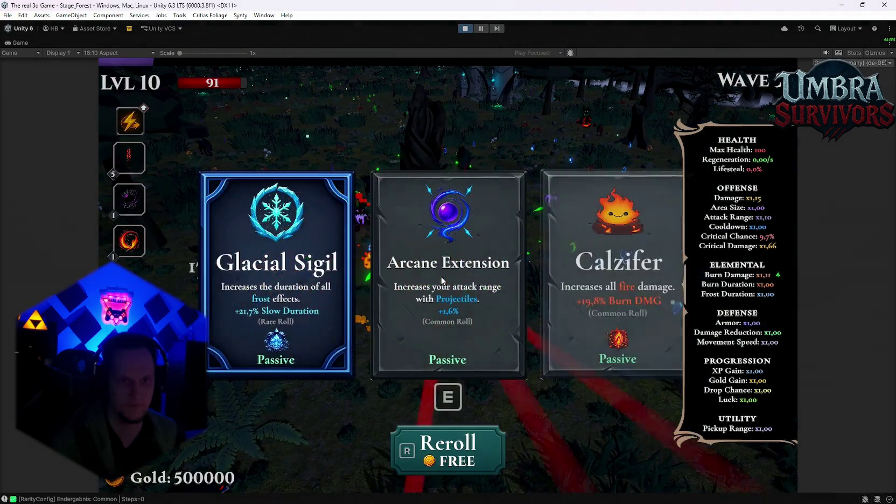
click(441, 278)
click(437, 278)
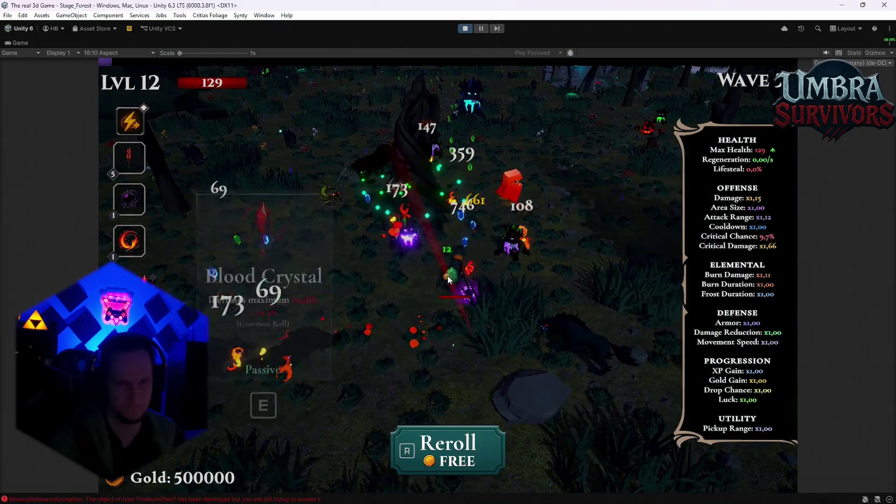
Pick the level-12 upgrade, move through the forest collecting gems, and take Silver Blade.
key(e)
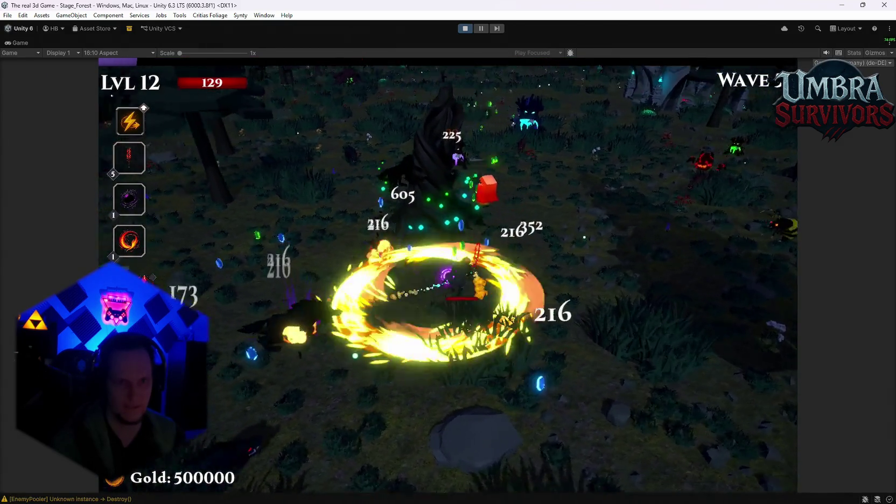
key(d)
key(w)
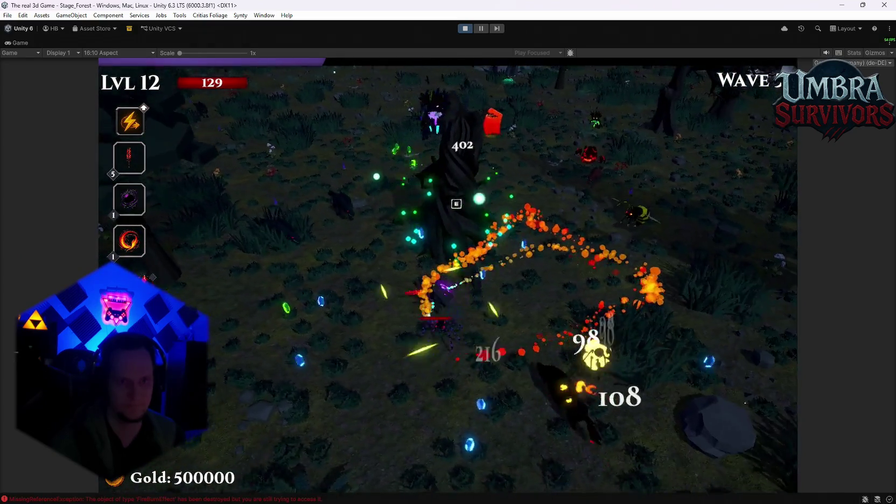
key(w)
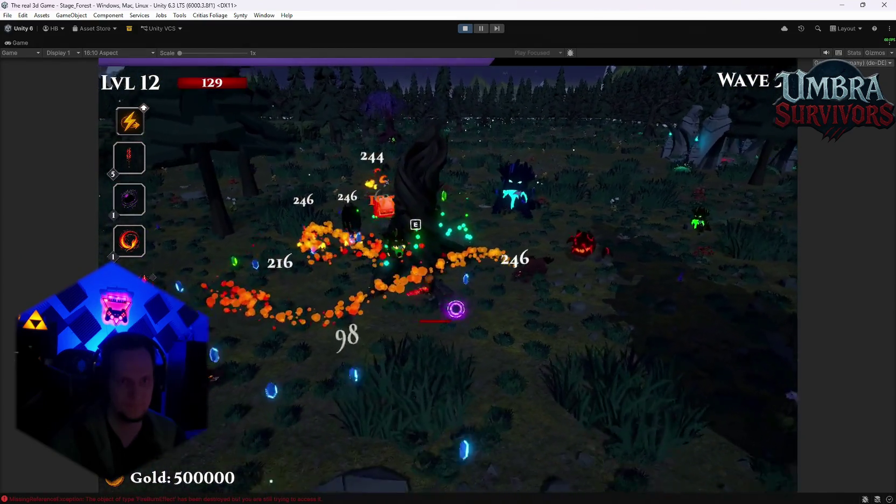
key(d)
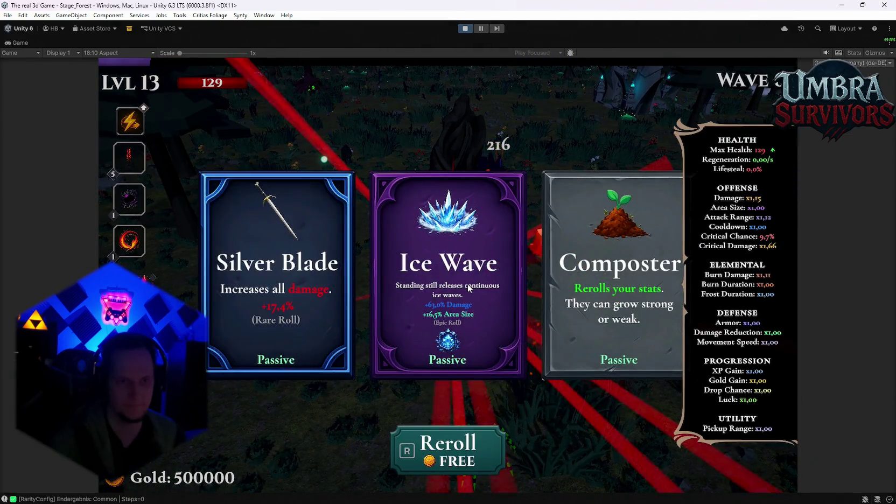
click(337, 271)
Roam the forest with WASD, dodging enemies and collecting gems and gold.
key(w)
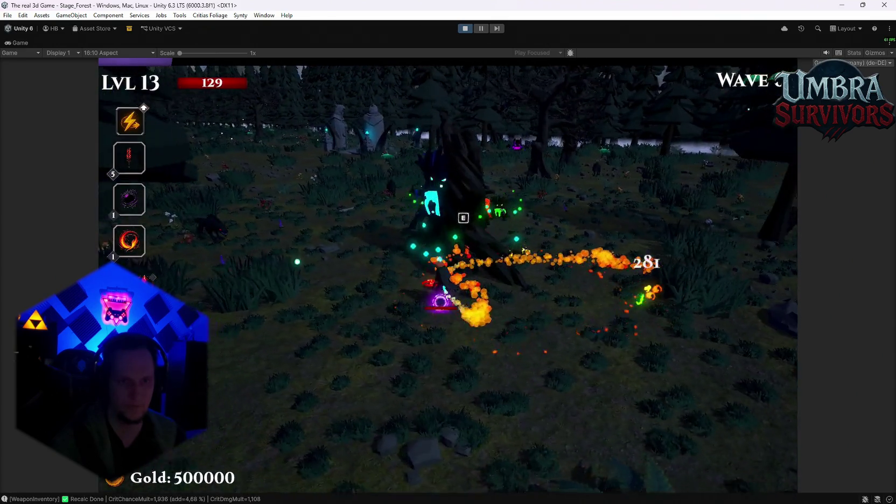
key(d)
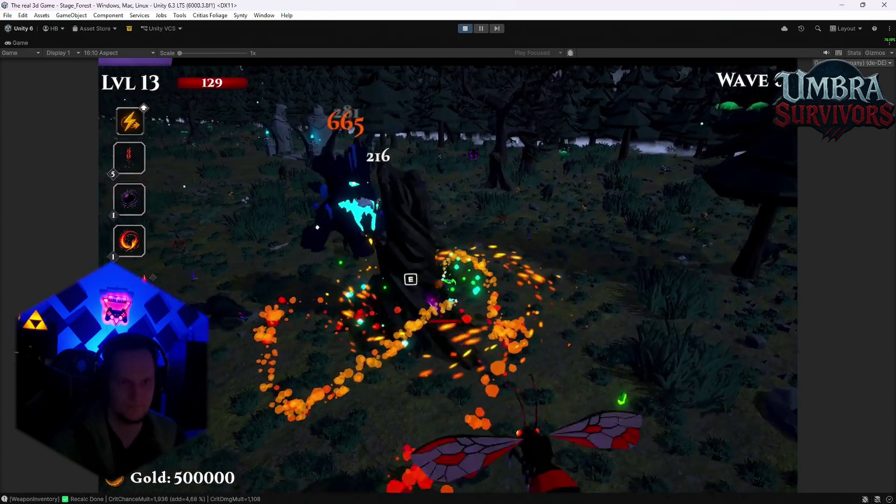
key(a)
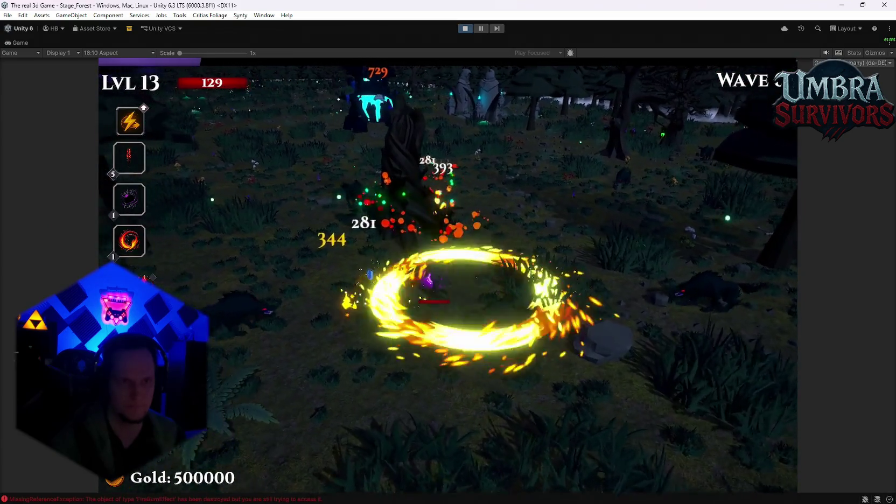
key(a)
key(s)
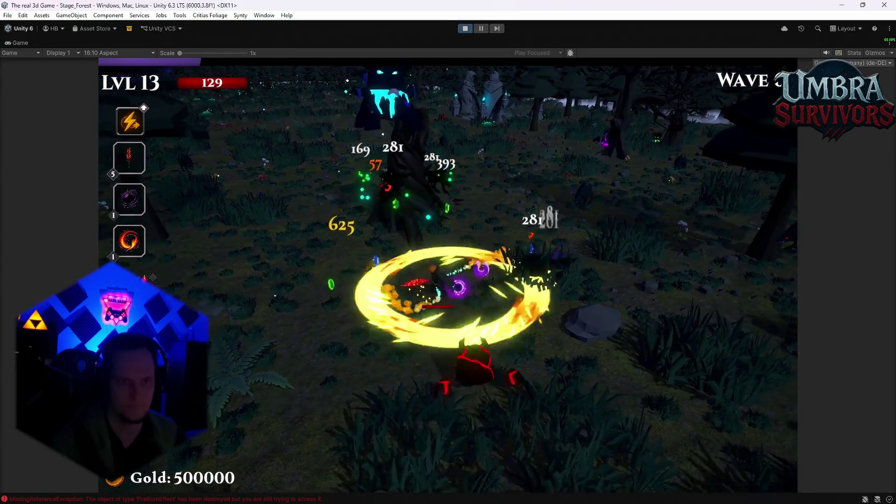
key(d)
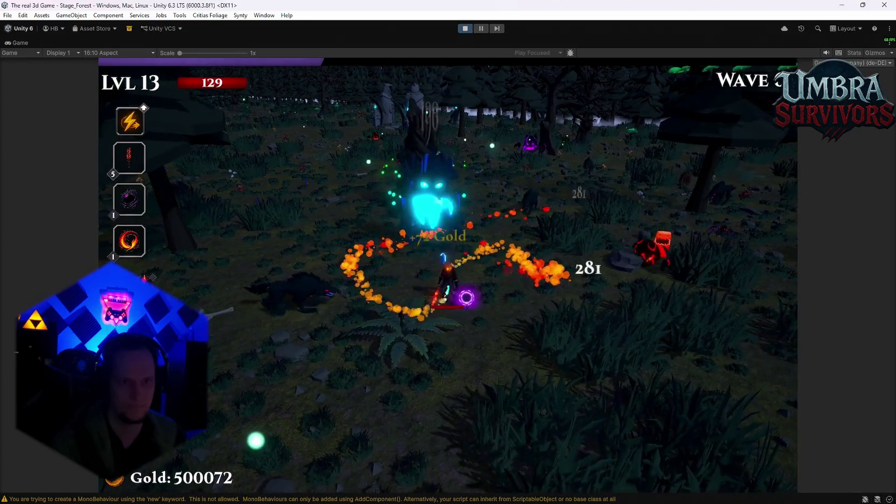
key(w)
key(a)
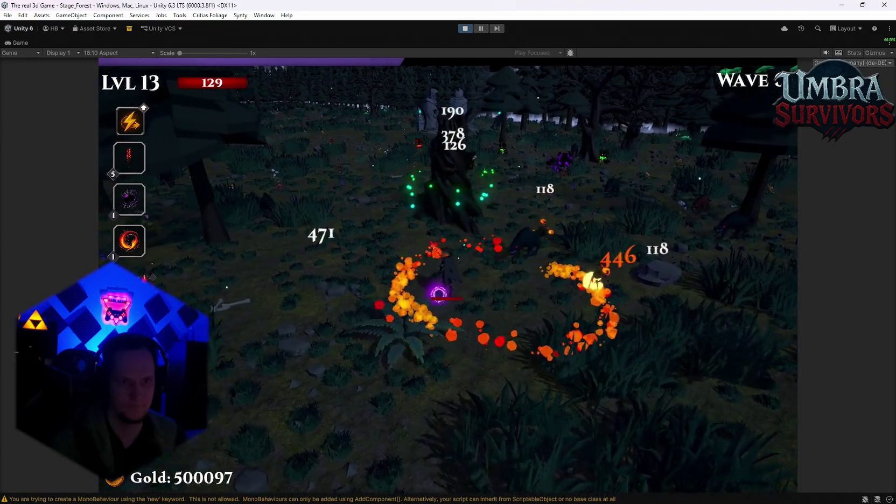
key(a)
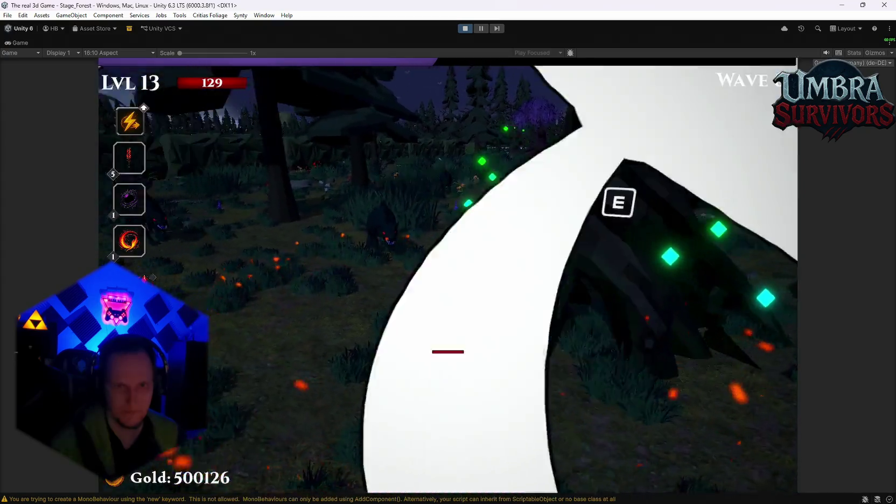
key(d)
key(w)
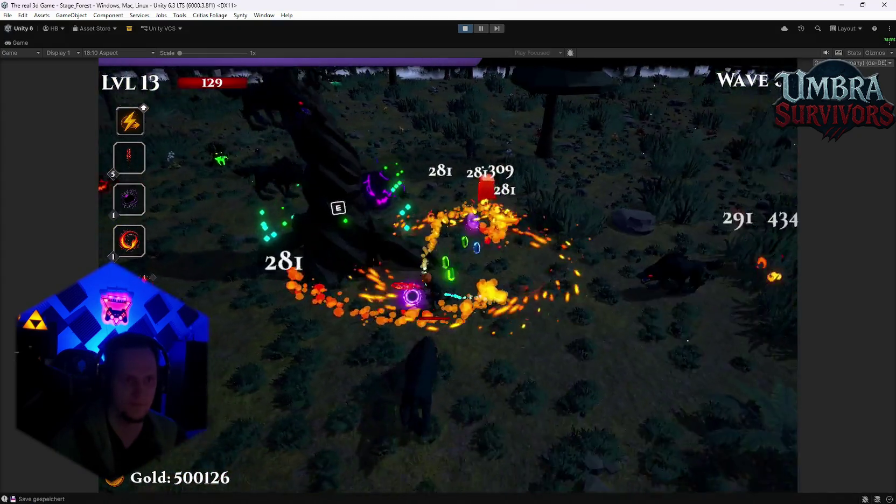
key(d)
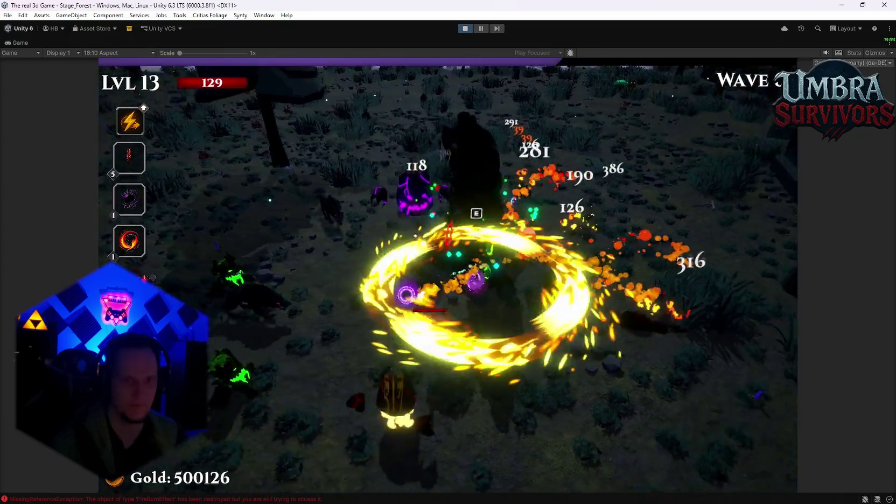
key(w)
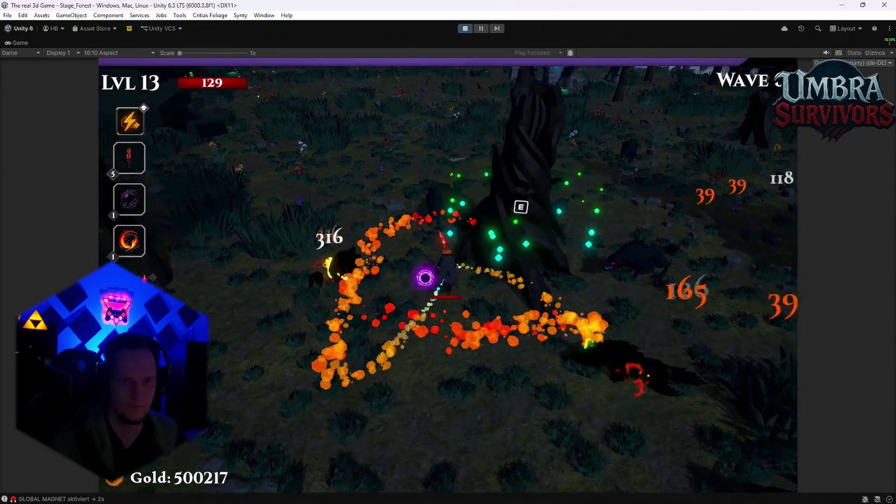
key(d)
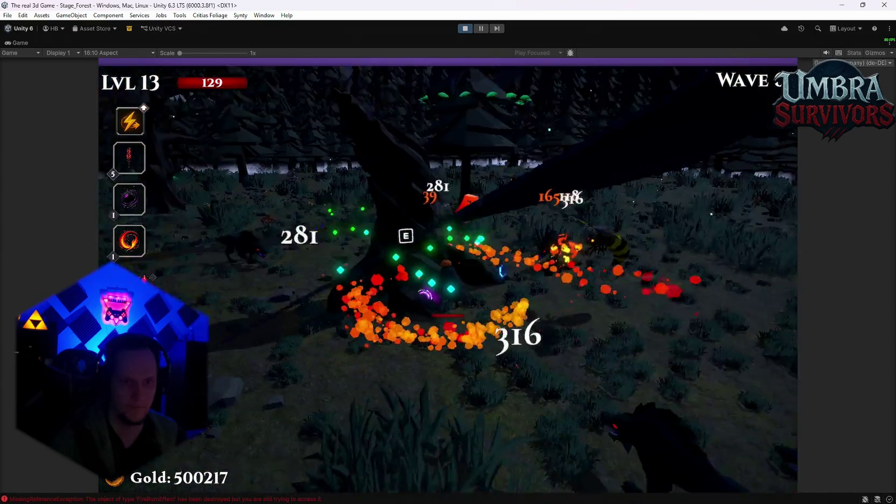
Take the next level-up card and keep moving until reaching level 14 in wave 7.
key(e)
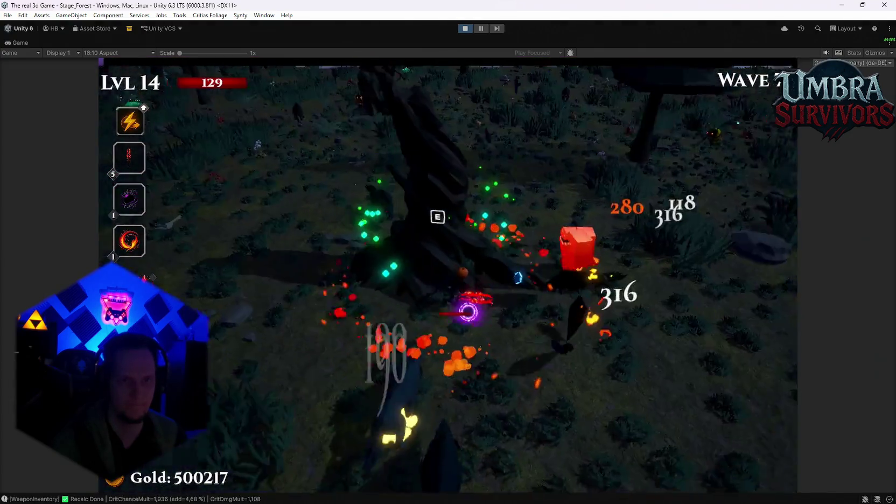
key(w)
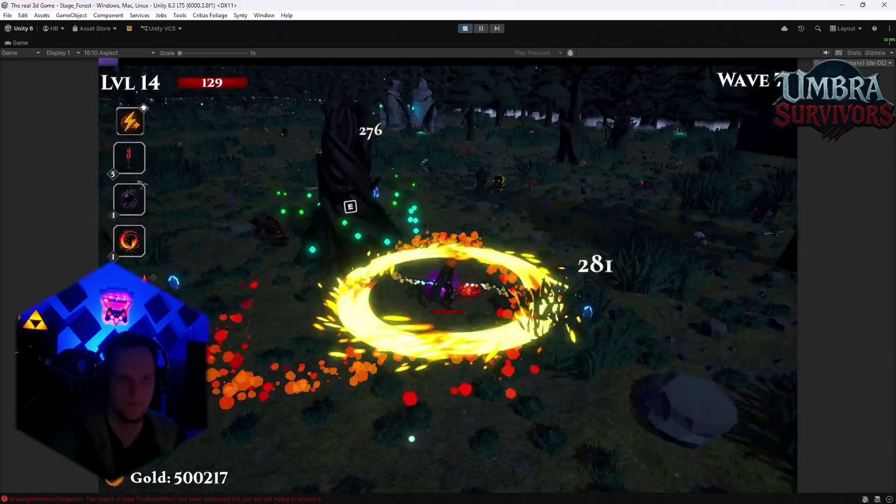
key(d)
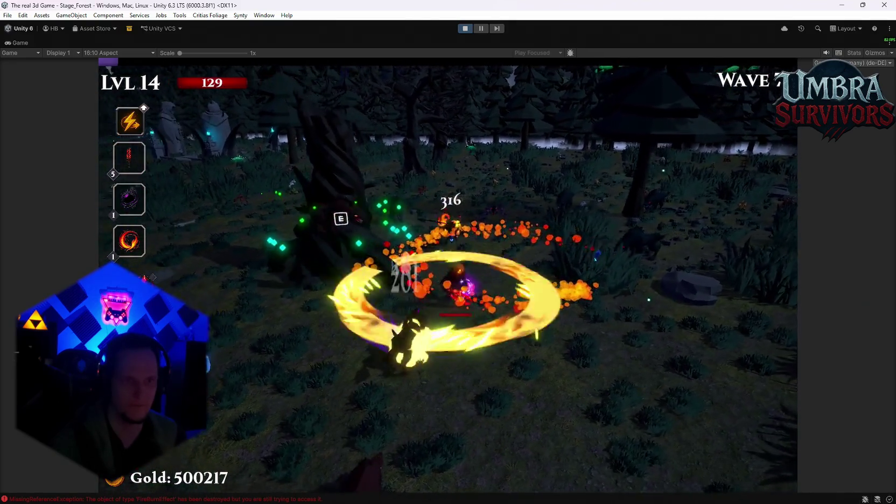
key(a)
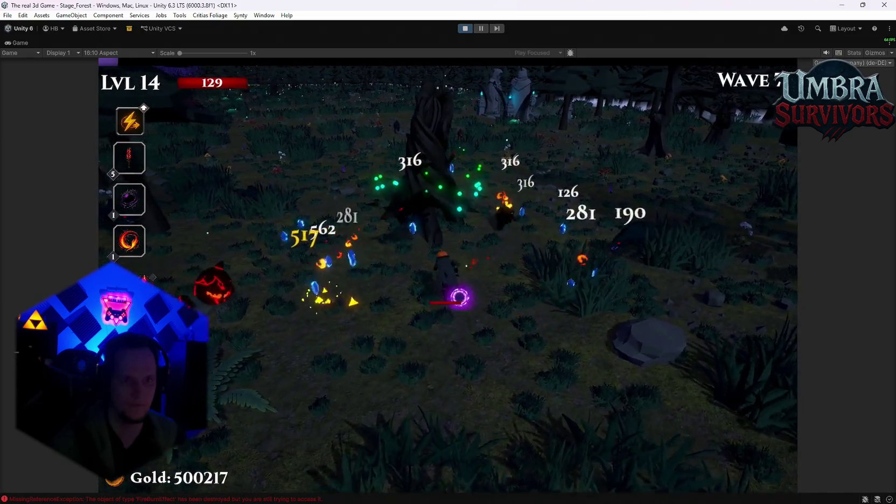
key(w)
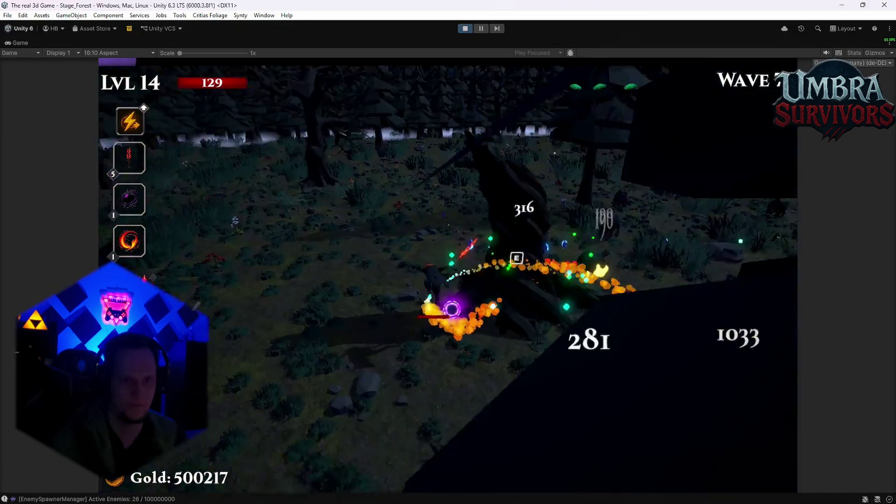
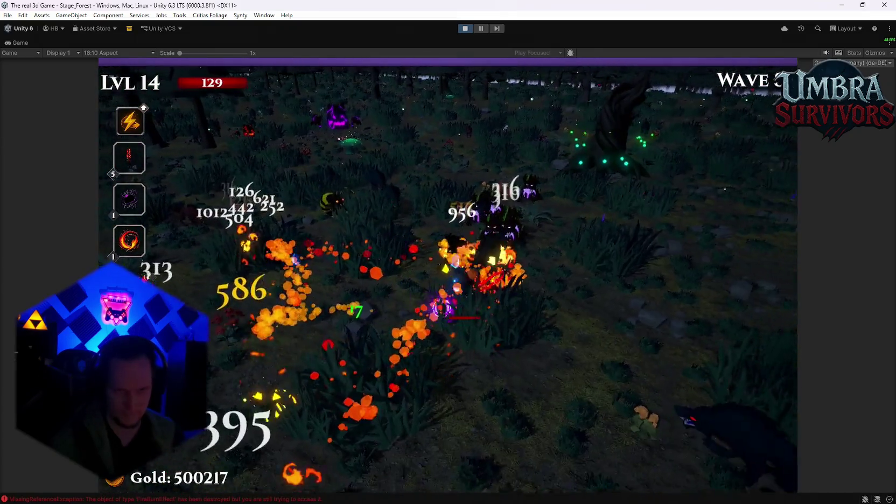
Take the Pot of Greed upgrade, then pick another card at level 16.
click(423, 300)
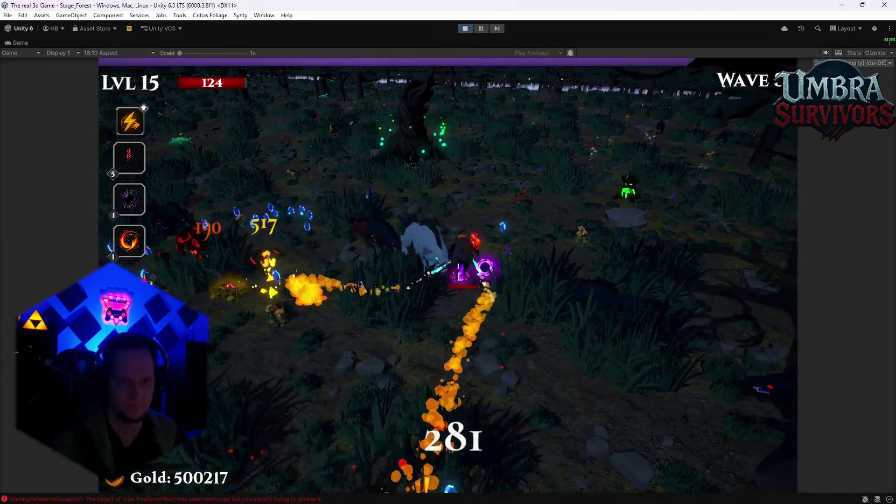
key(Return)
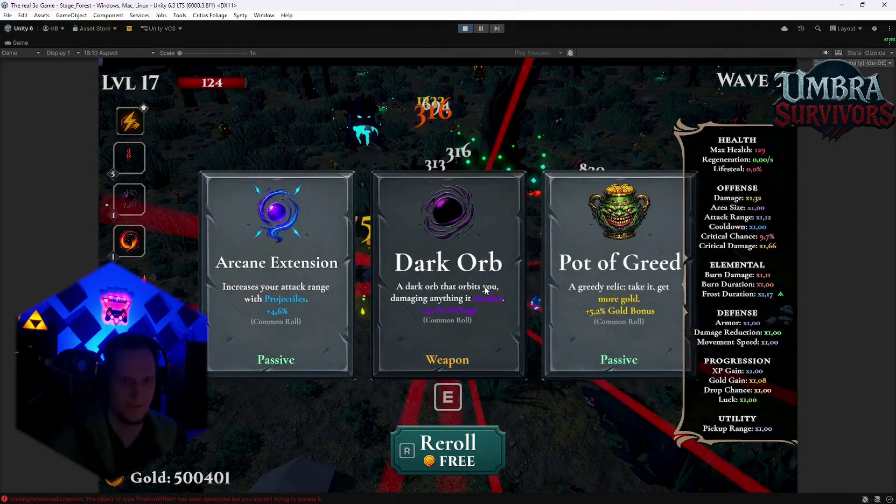
Take Dark Orb, collect Infernal Sigil, reach level 19, then pause and exit play mode.
key(e)
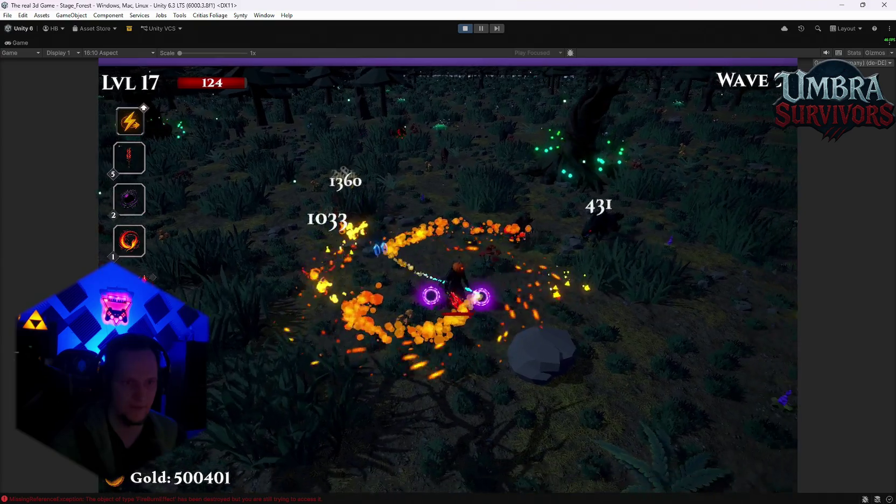
click(456, 279)
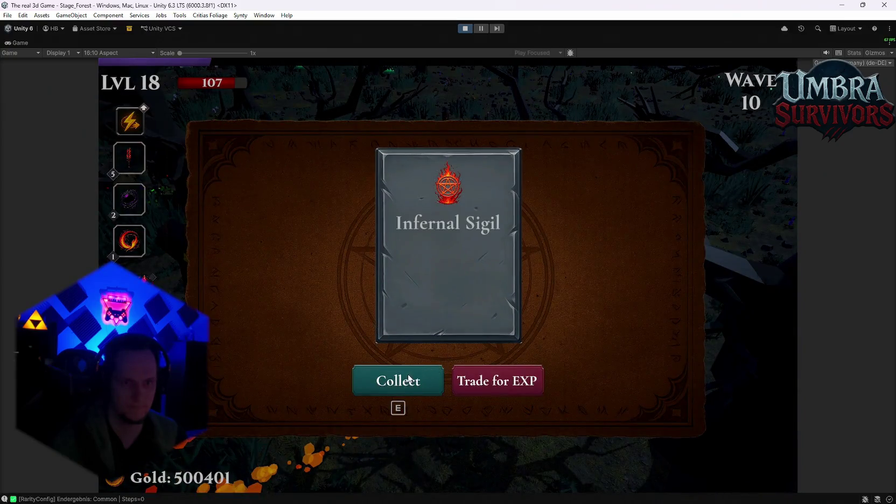
click(409, 379)
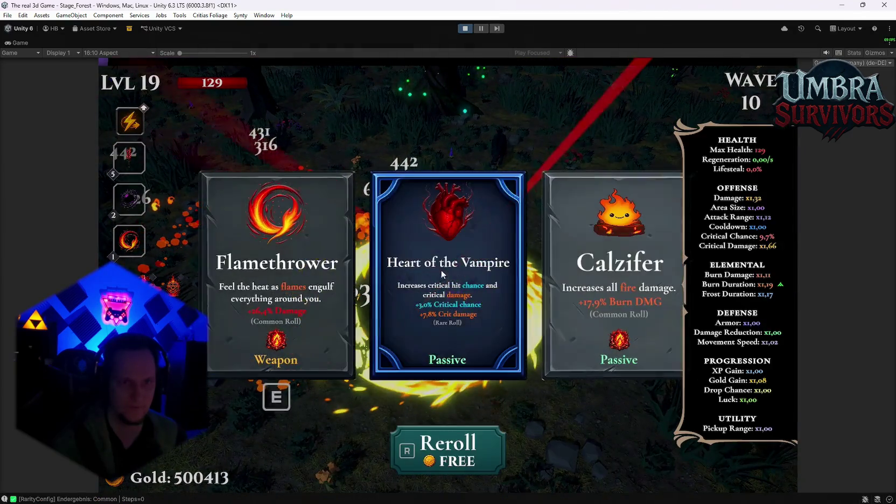
key(Return)
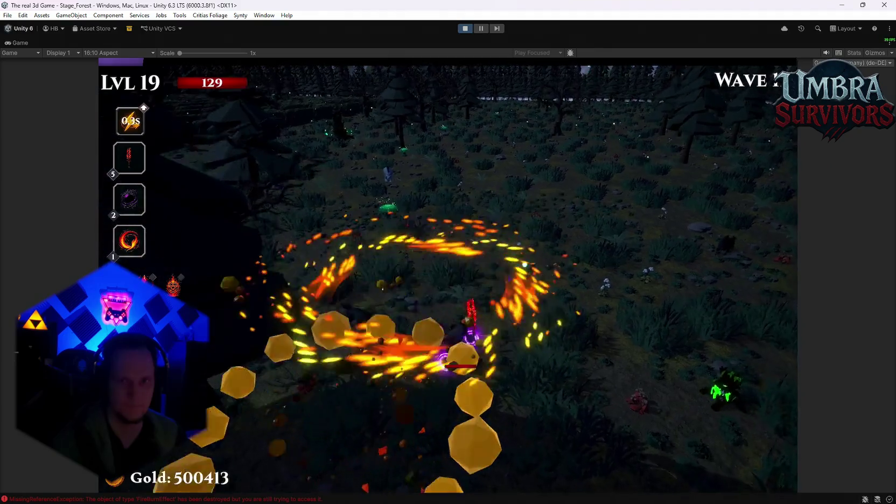
key(Escape)
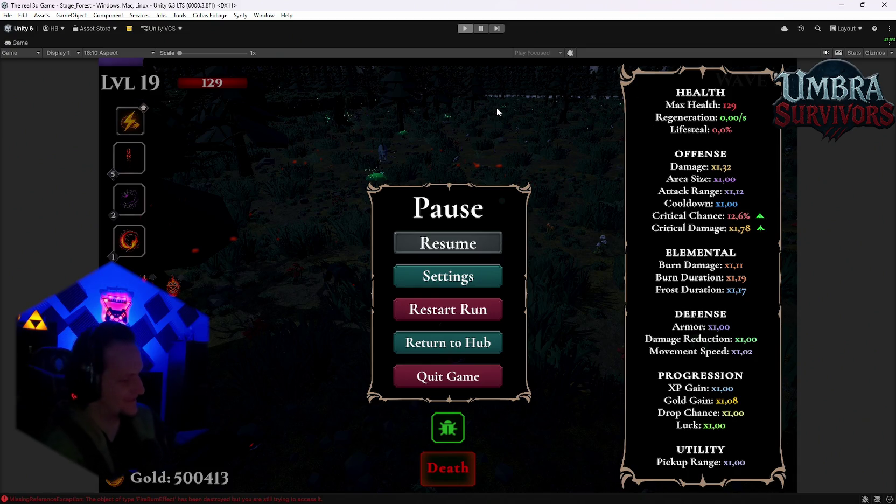
key(ctrl+p)
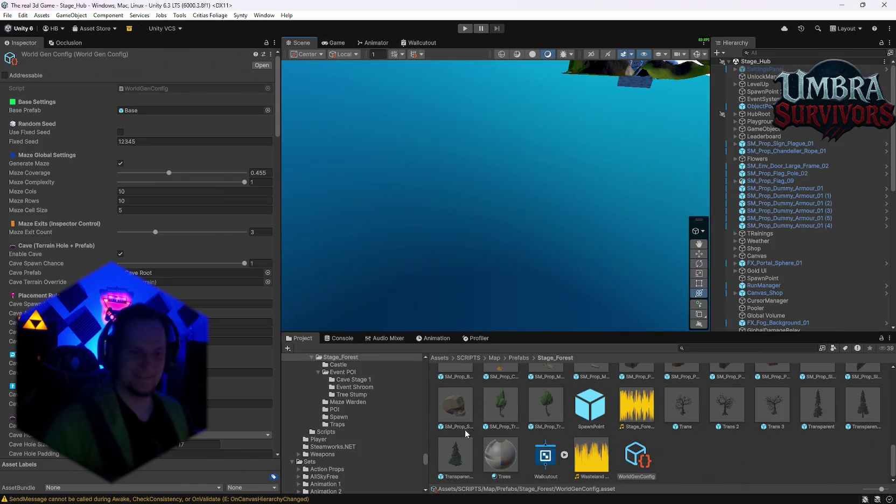
Find the Mobs folder and inspect the Demo Polygonal Spiderling Venom Green prefab's scripts.
click(707, 348)
text(m)
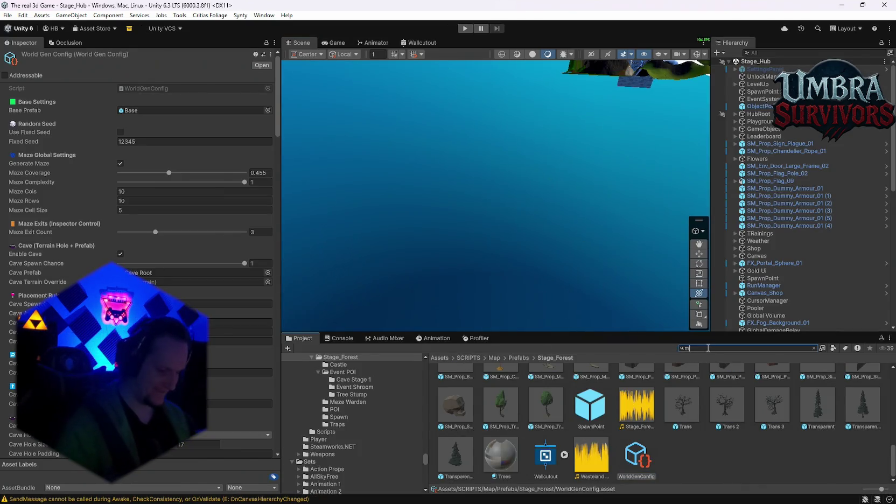
double_click(493, 394)
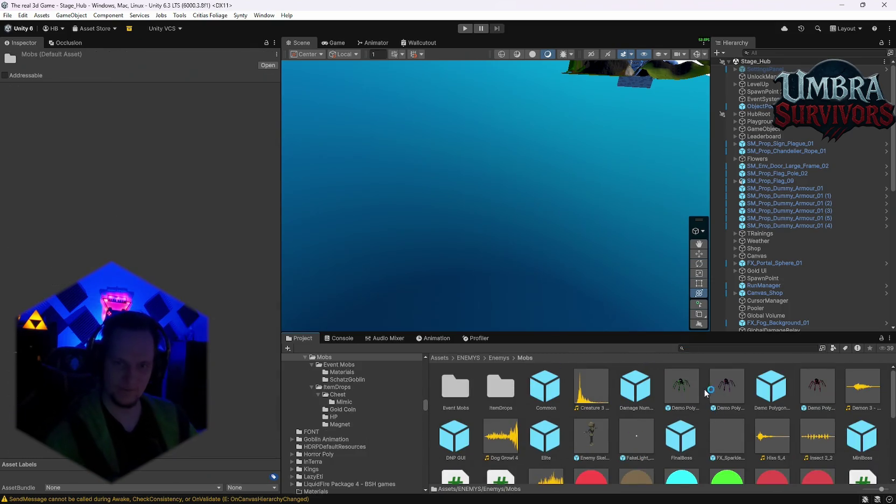
click(679, 391)
scroll(204, 259, down, 15)
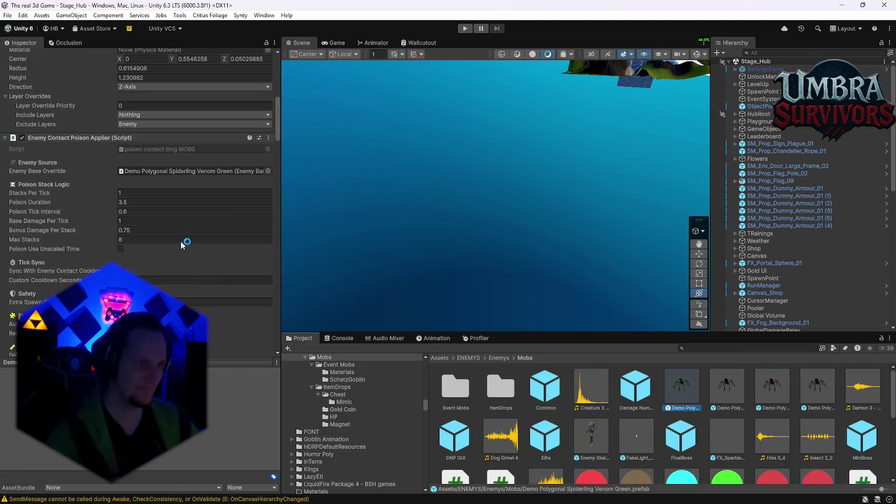
scroll(278, 126, down, 10)
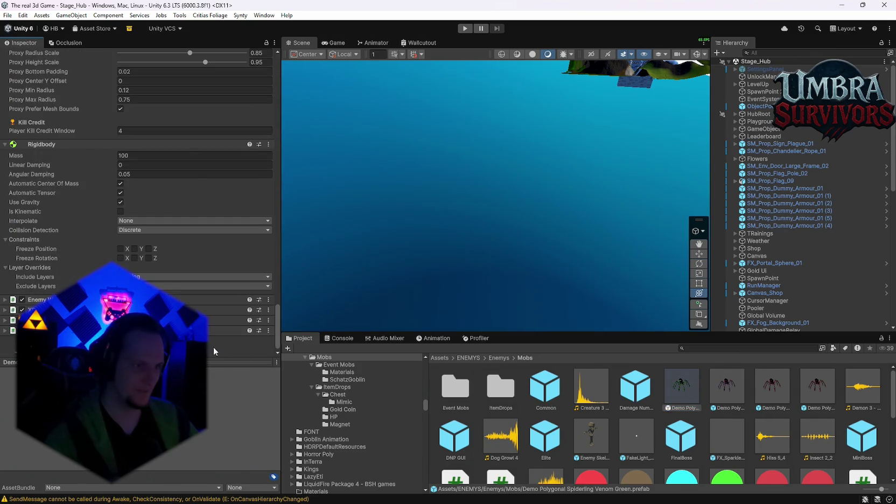
right_click(51, 330)
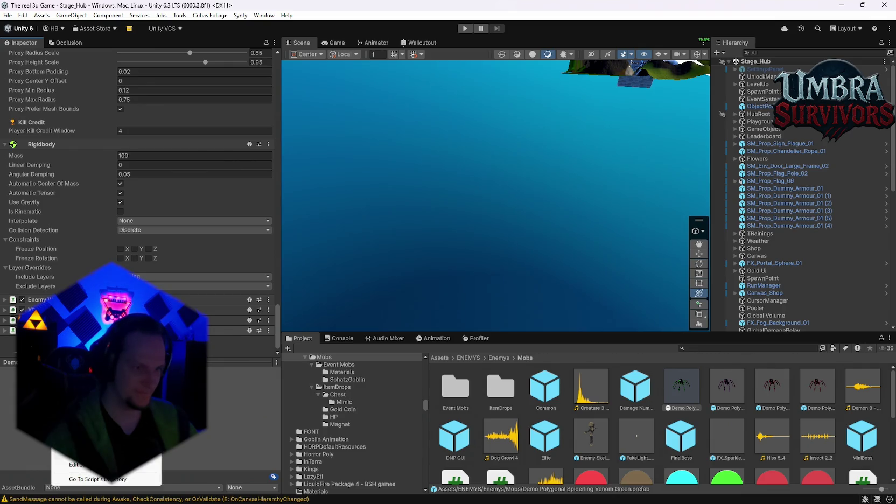
key(Escape)
Search 'tree' and inspect Polygonal Treant Green's Capsule Collider, Rigidbody and script components.
click(709, 348)
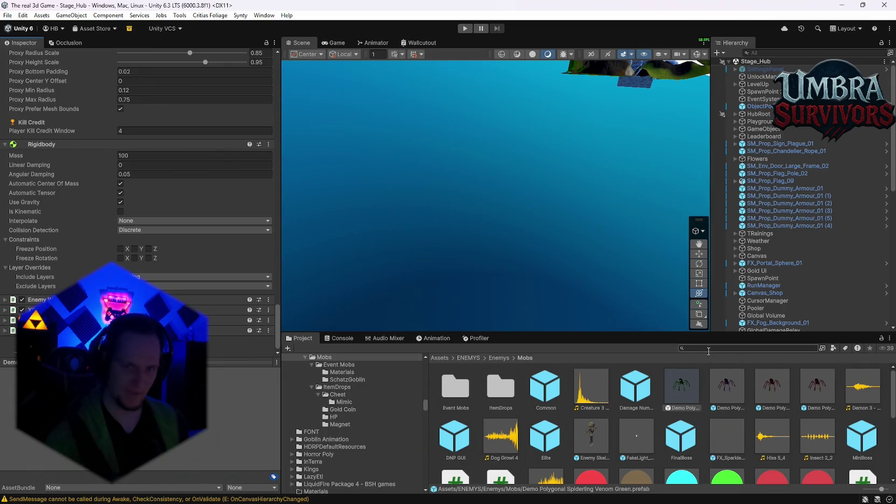
text(tr)
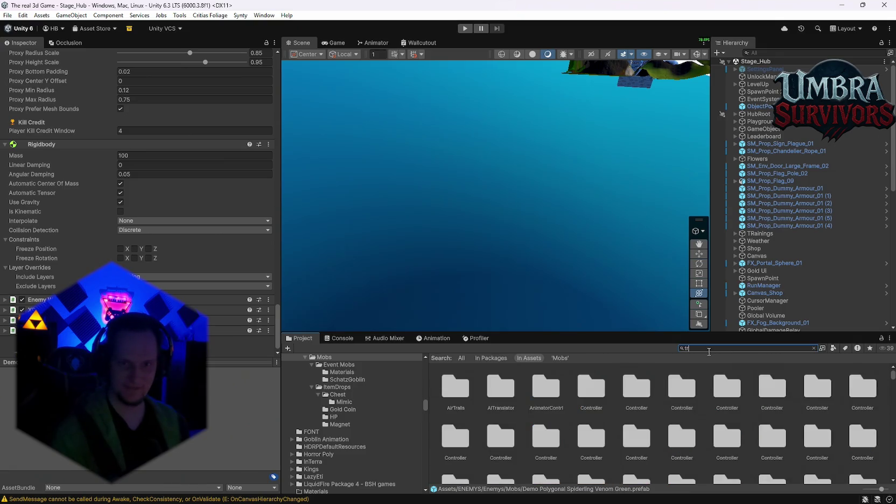
text(ee)
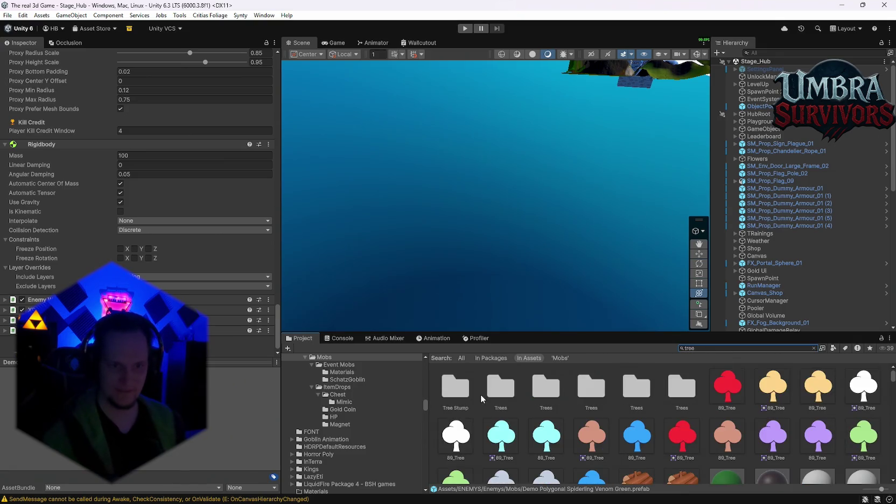
double_click(469, 398)
click(624, 388)
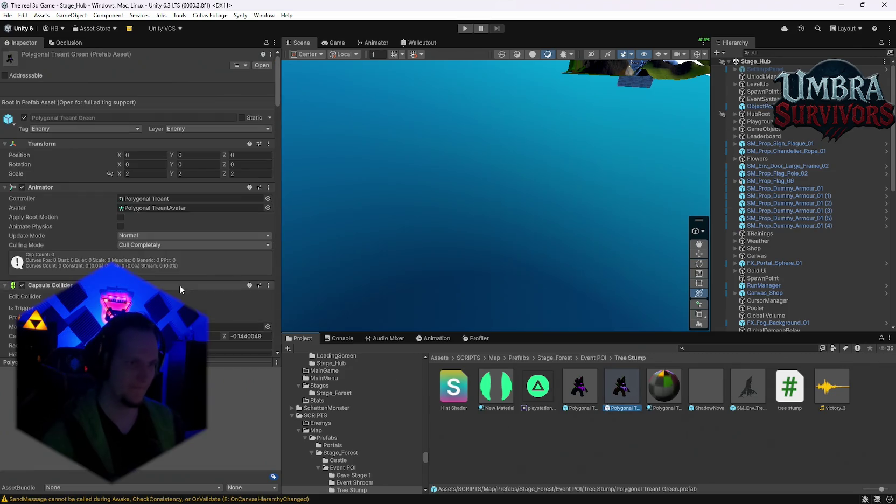
scroll(180, 290, down, 5)
click(5, 210)
click(5, 231)
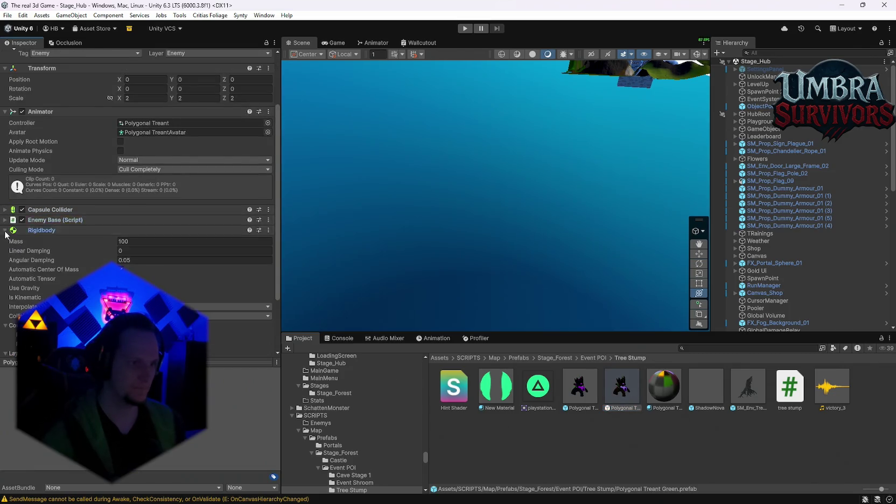
click(6, 231)
right_click(48, 320)
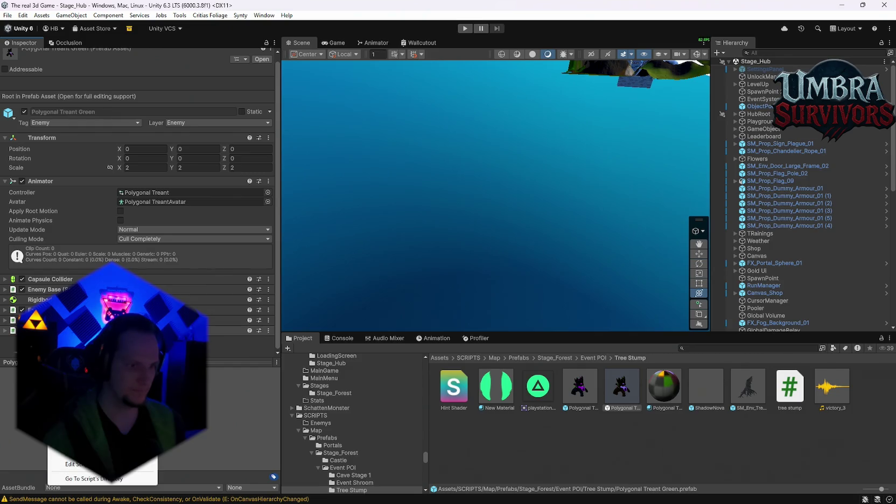
Inspect the Polygonal Treant Blue prefab's script options.
click(580, 388)
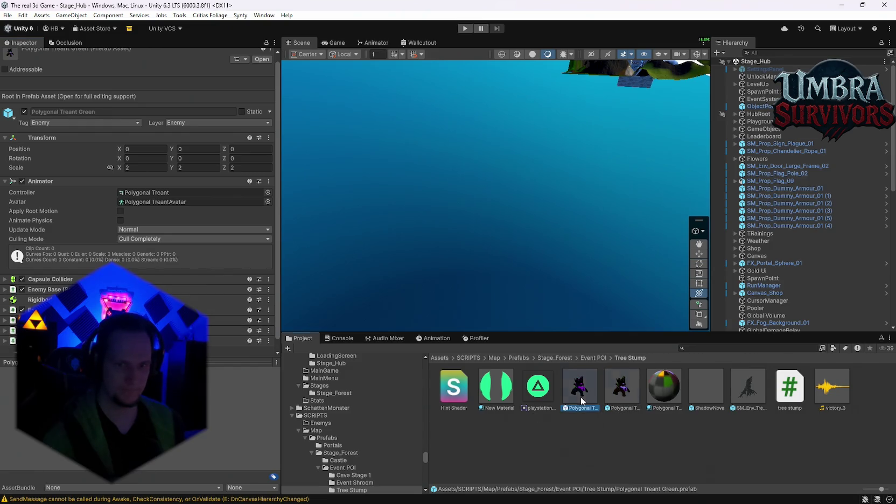
right_click(51, 330)
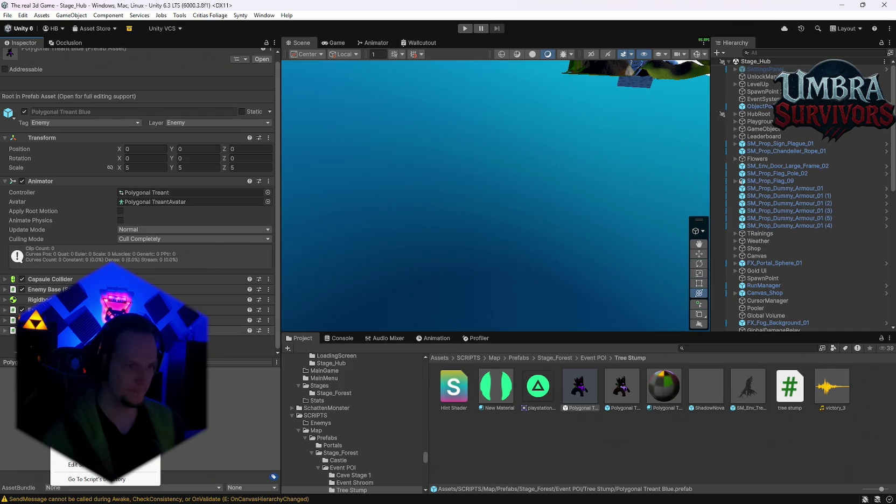
click(81, 403)
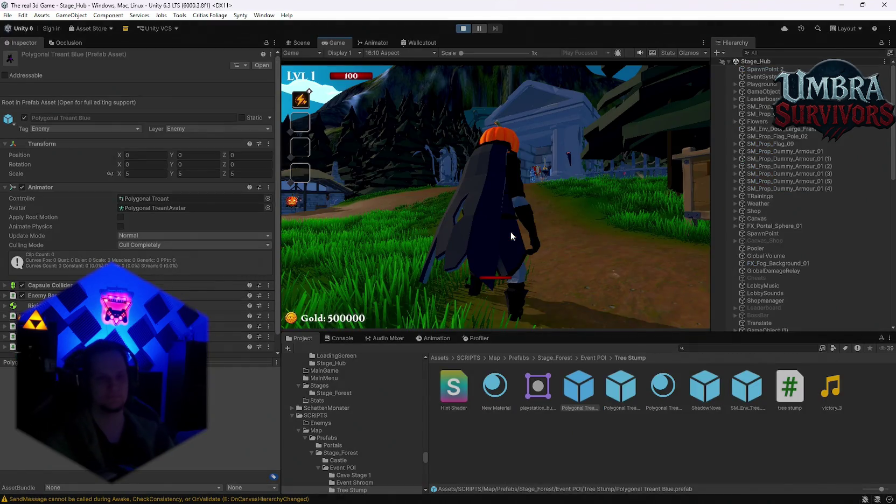
Run to the Get a Weapon gate, open the weapon book and close it.
key(w)
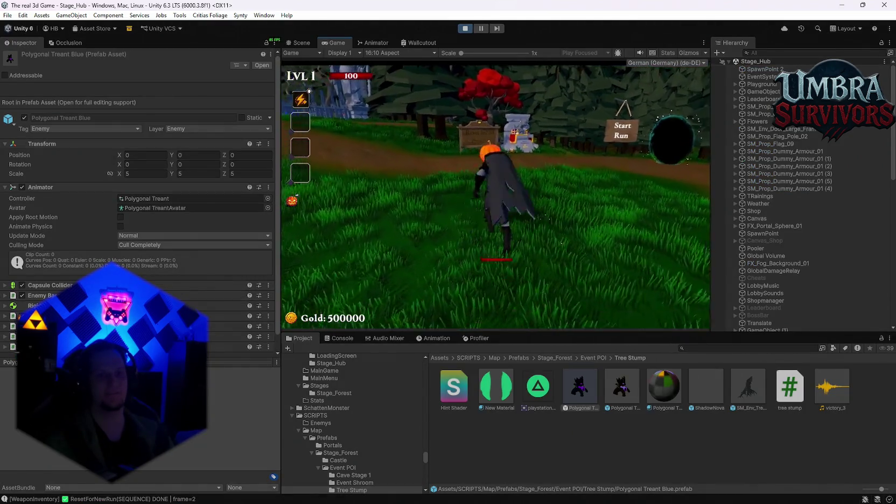
key(w)
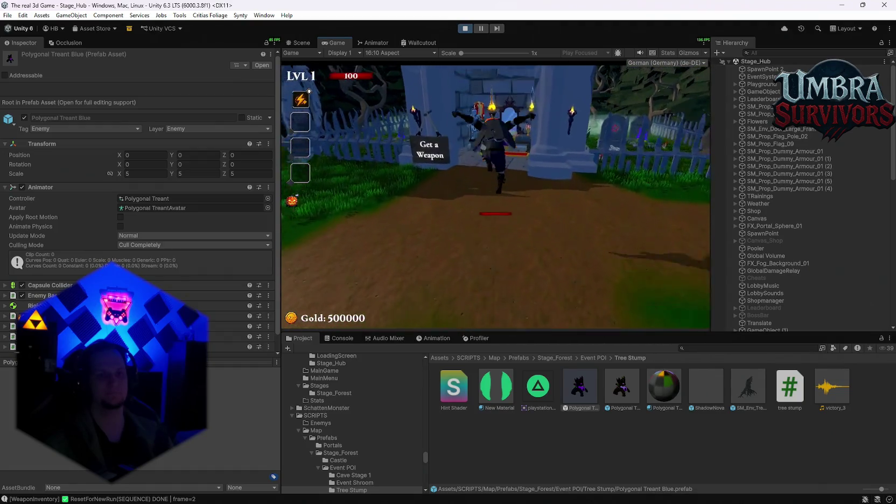
key(w)
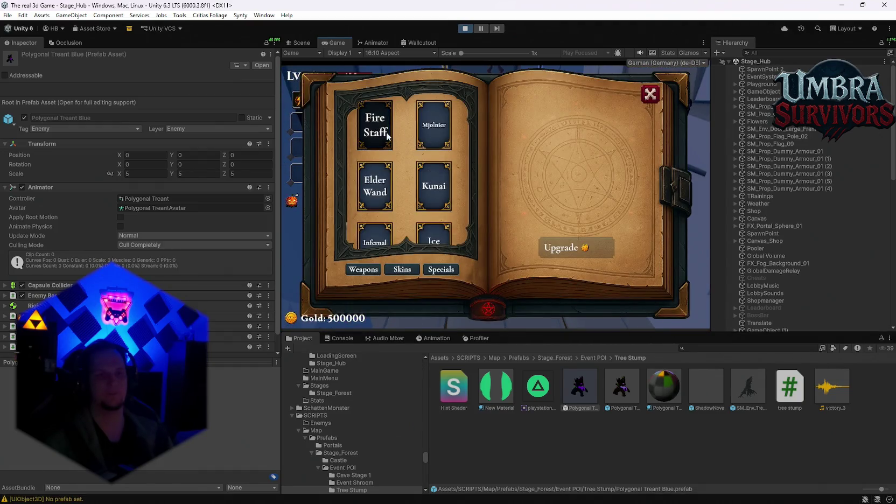
click(651, 95)
Walk back to the Start Run portal and launch the forest stage.
key(s)
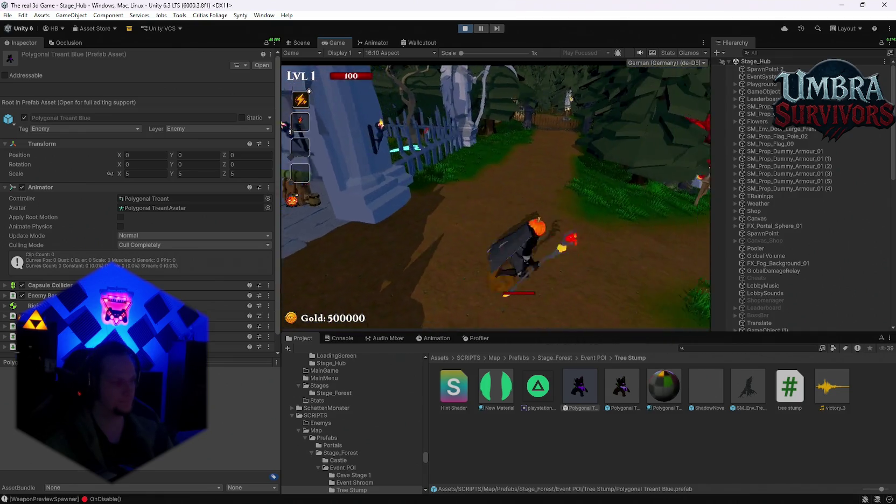
key(w)
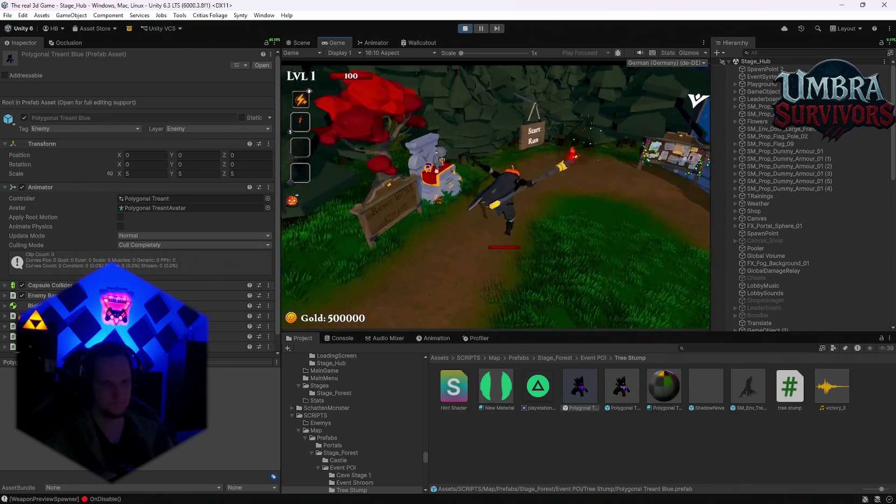
key(w)
key(e)
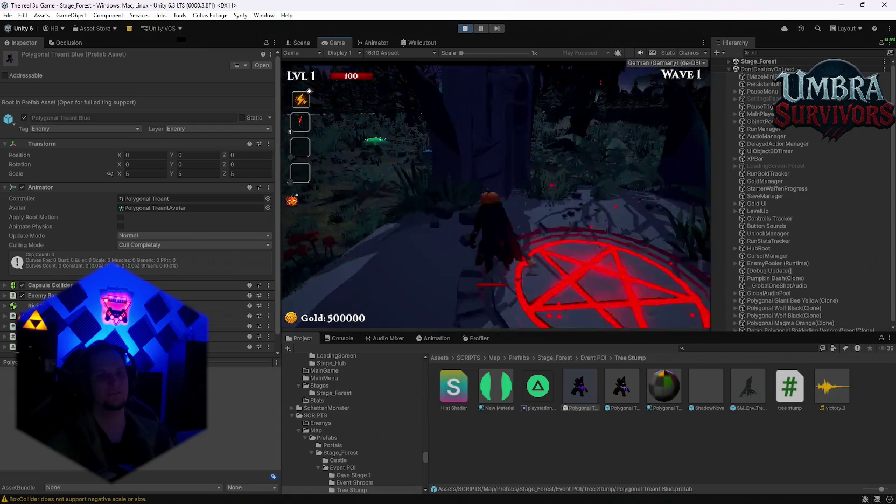
Pause the run, maximize the game view, and resume playing.
key(Escape)
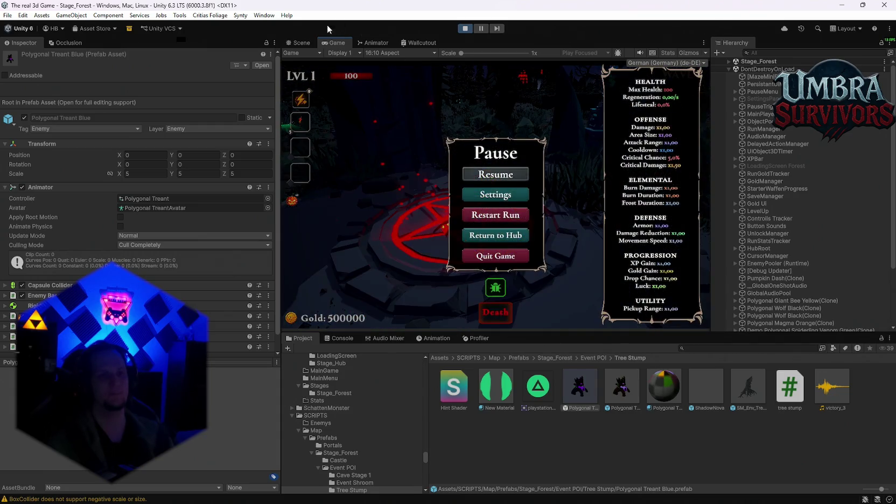
double_click(338, 42)
click(481, 243)
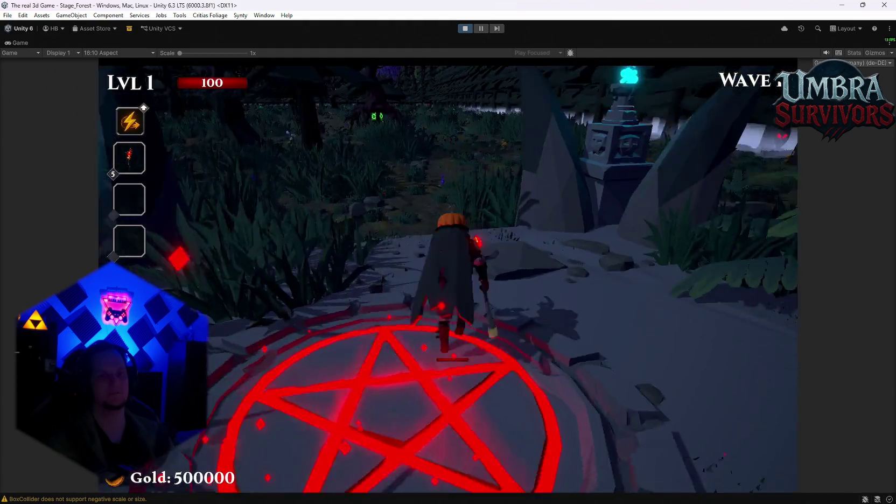
Push through the forest into the enemy group and take the first level-up upgrade.
key(d)
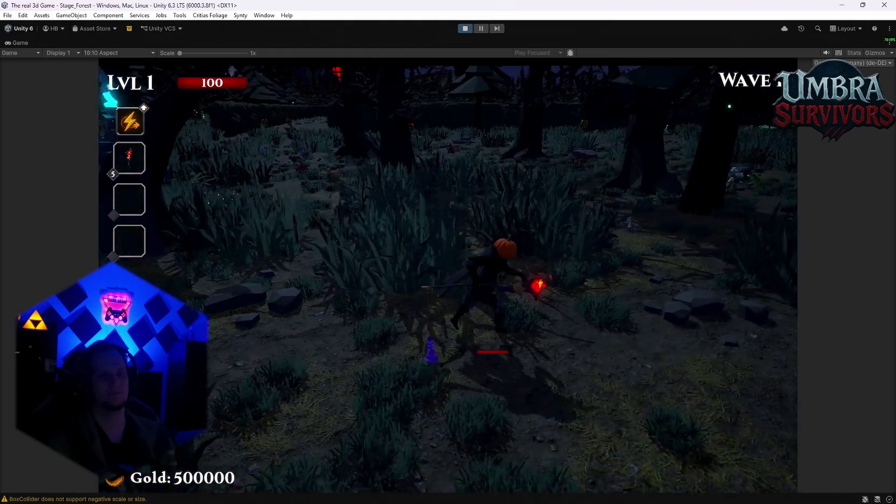
key(w)
key(a)
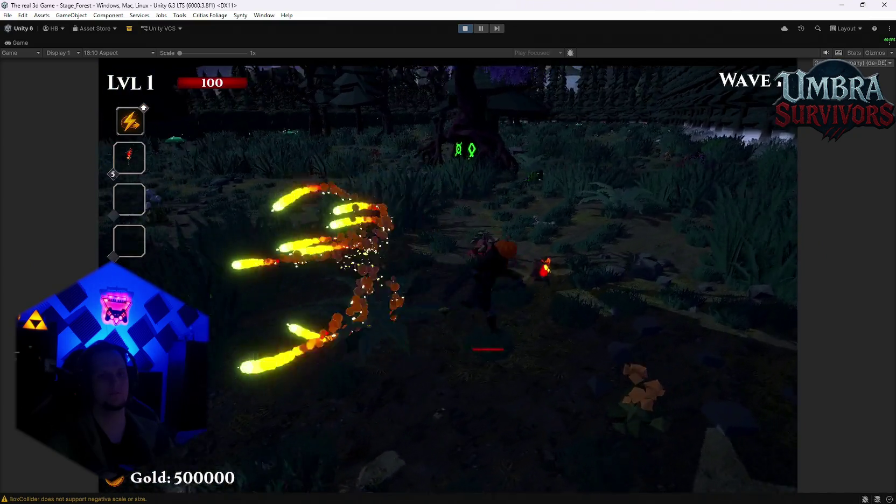
key(w)
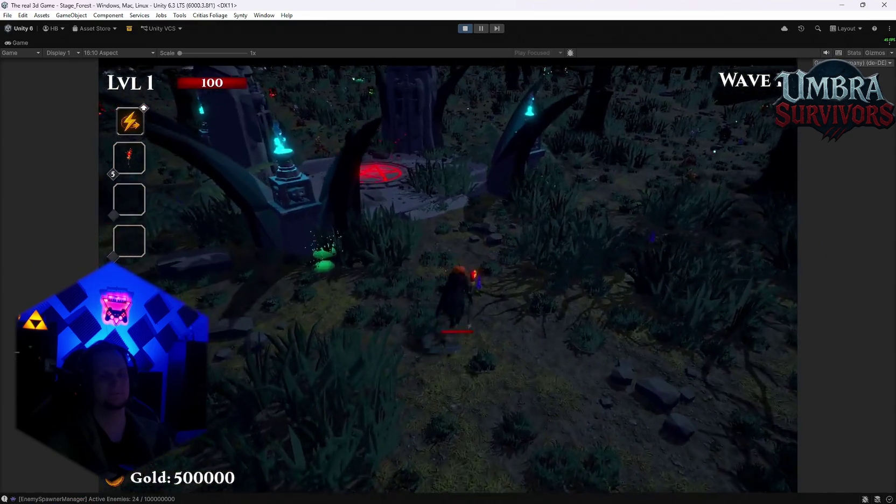
key(w)
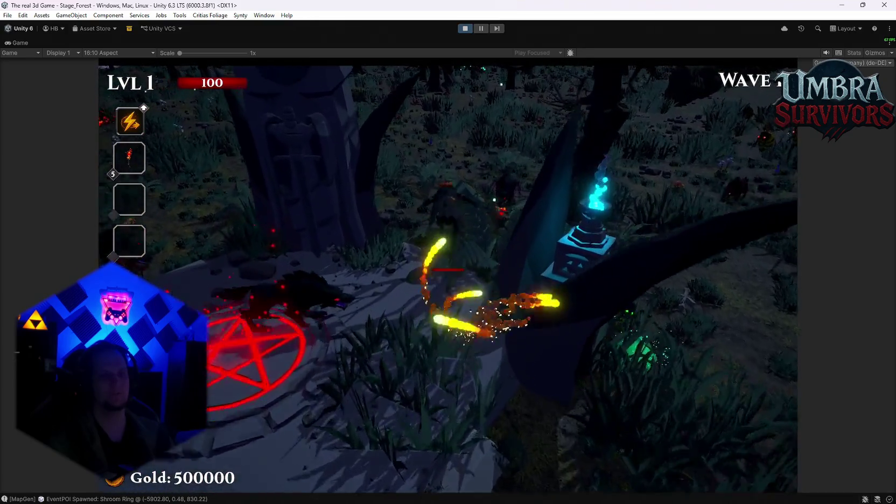
key(w)
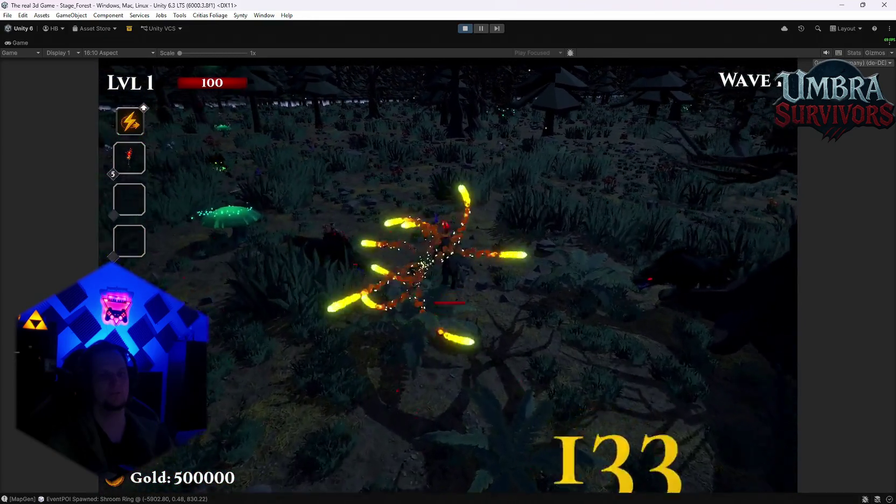
key(w)
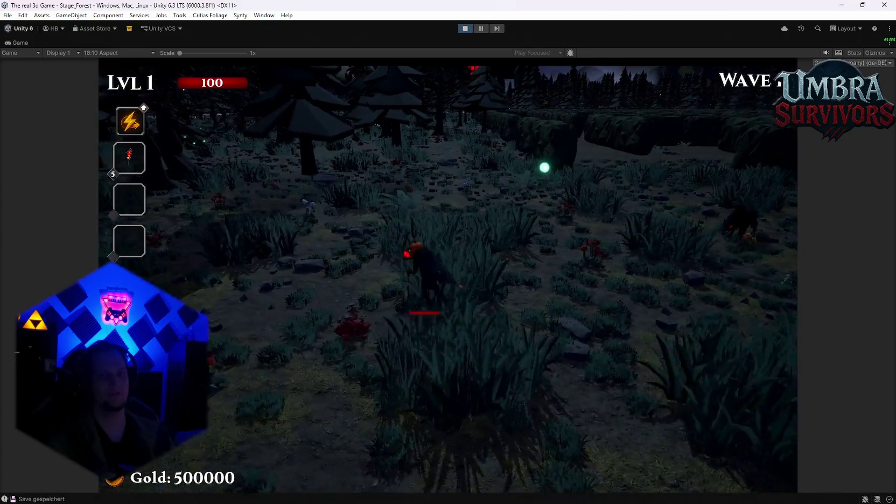
key(w)
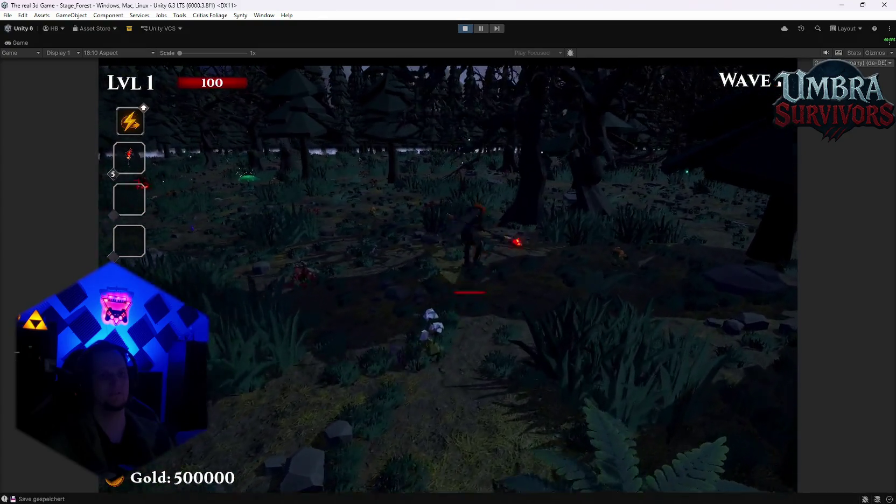
key(w)
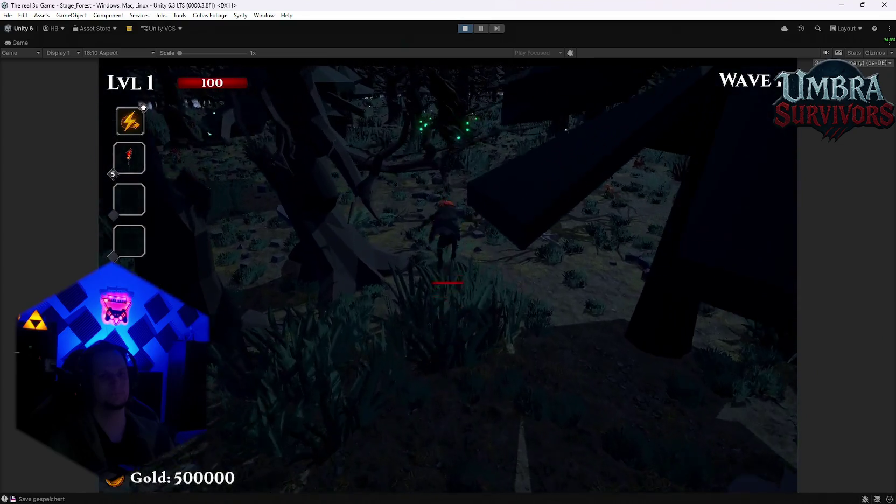
key(w)
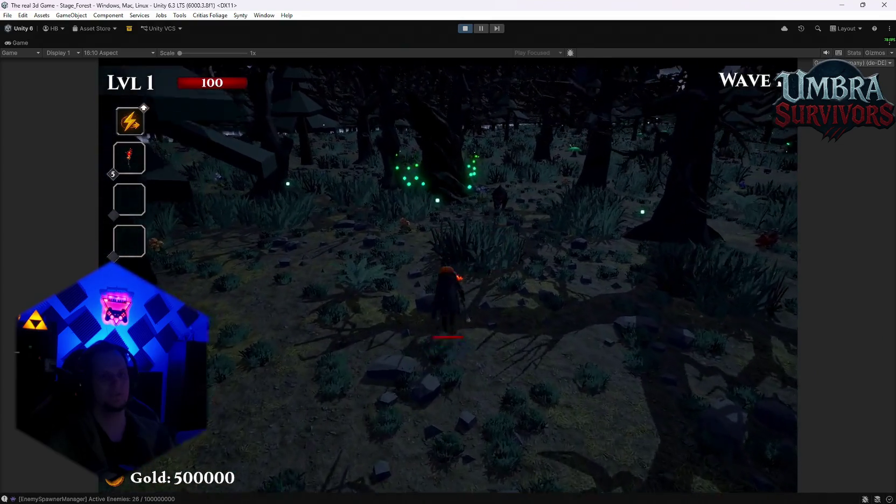
key(w)
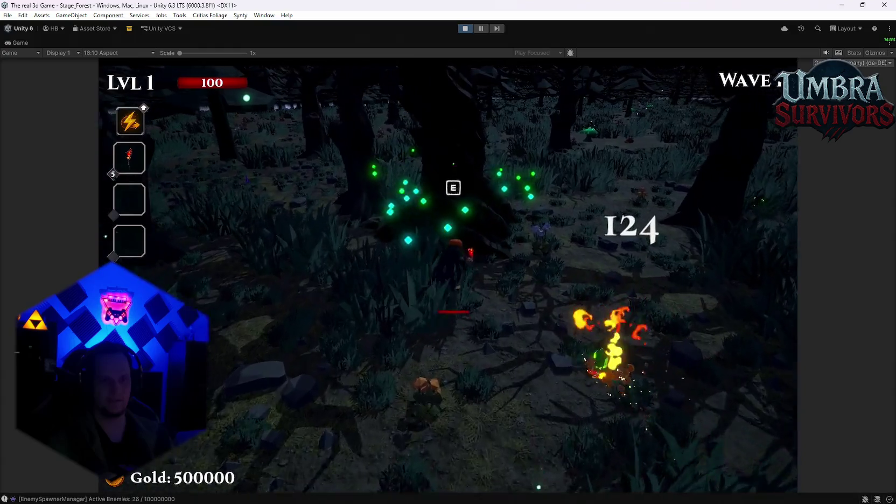
key(w)
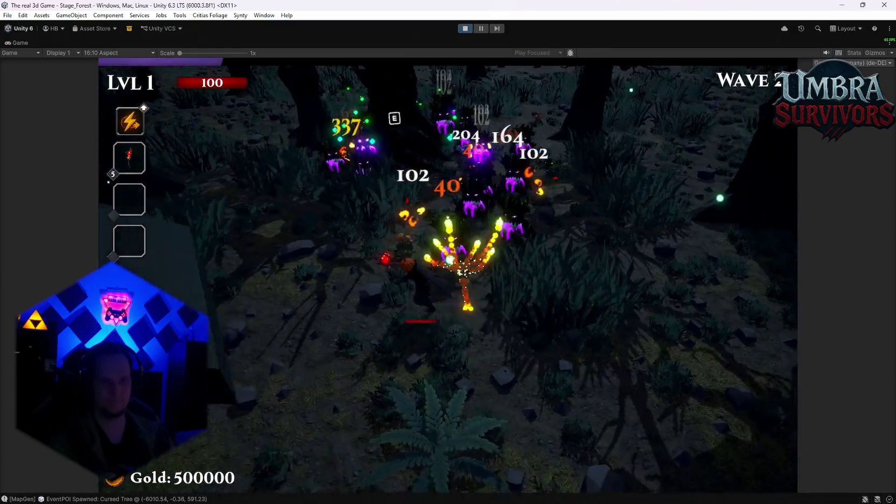
key(w)
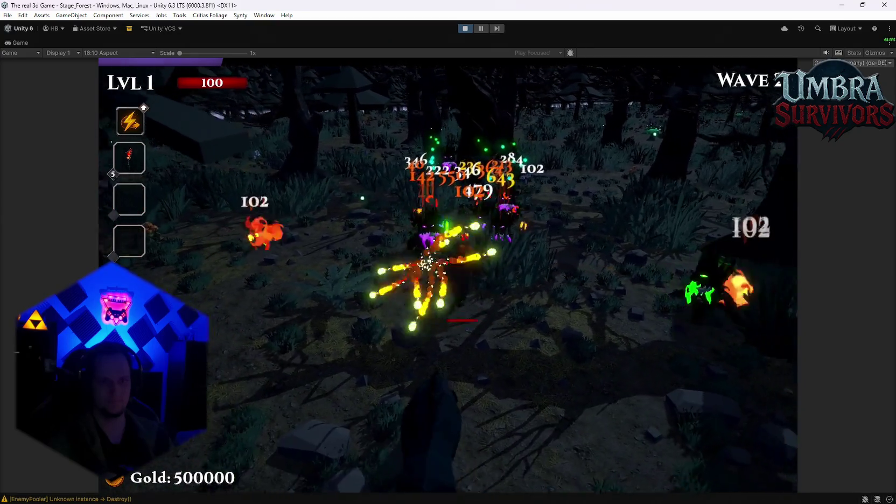
key(w)
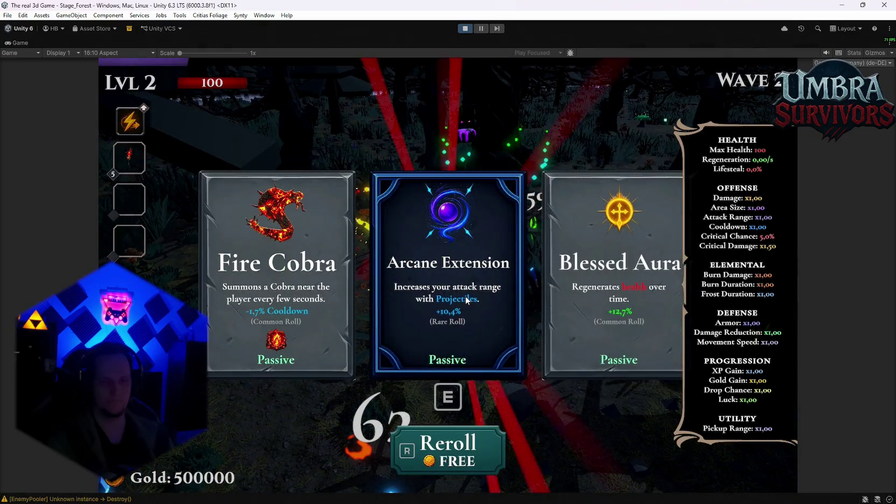
key(e)
key(e)
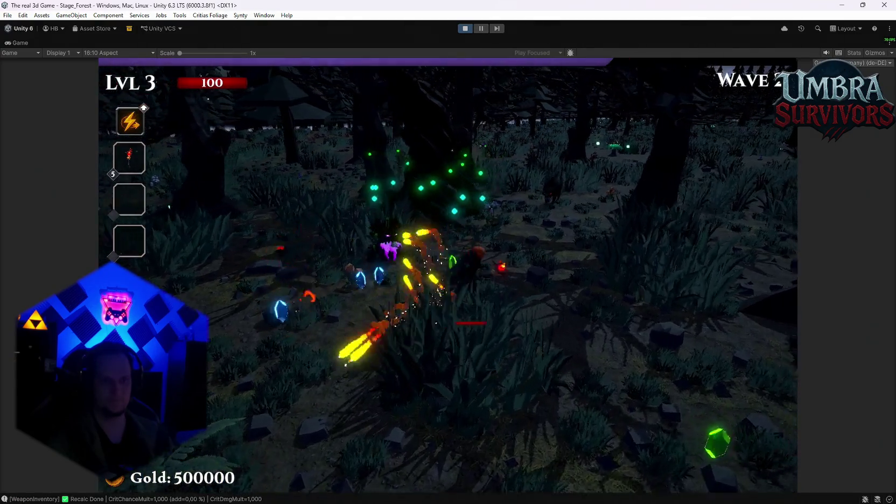
Pick Blaze Dash, move left through the forest, then choose Glacial Sigil.
key(a)
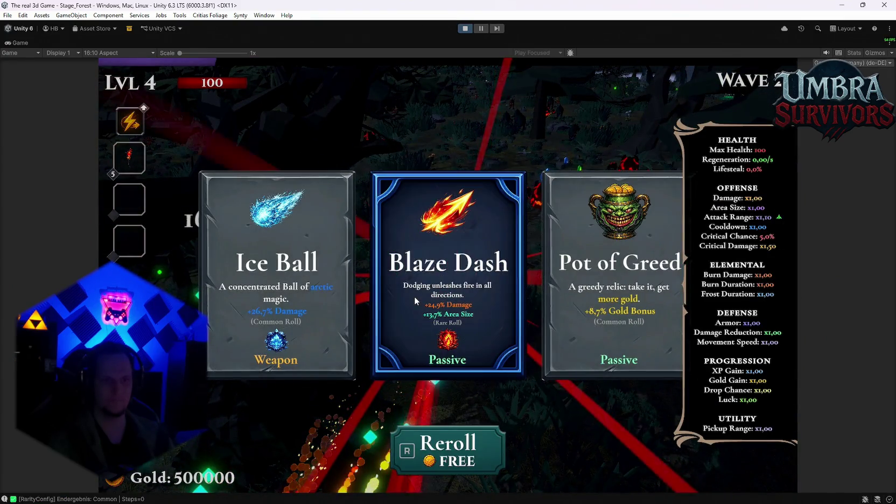
click(412, 297)
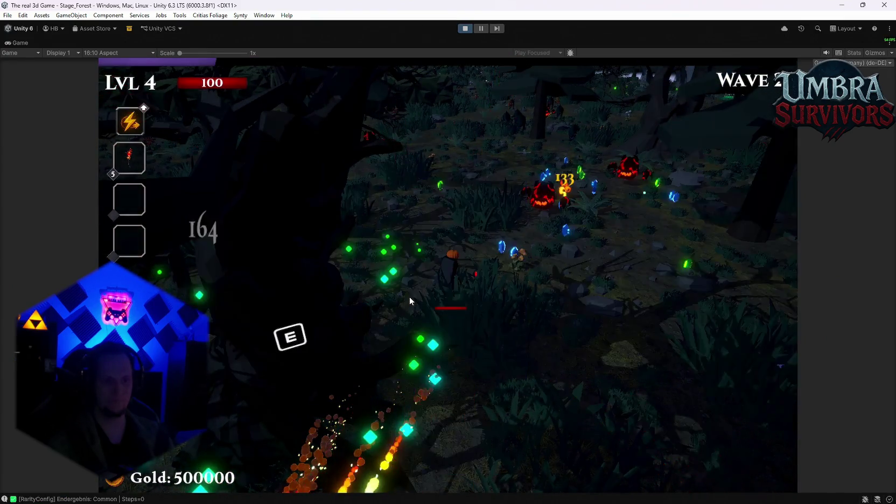
key(a)
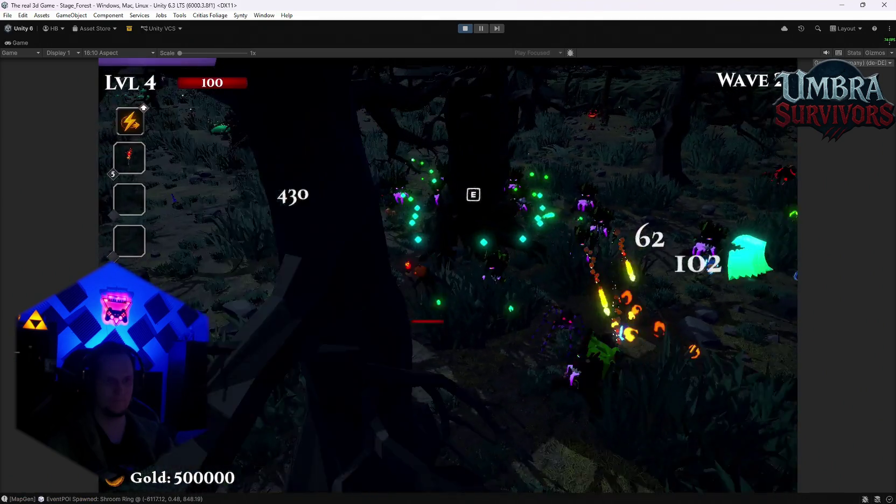
key(a)
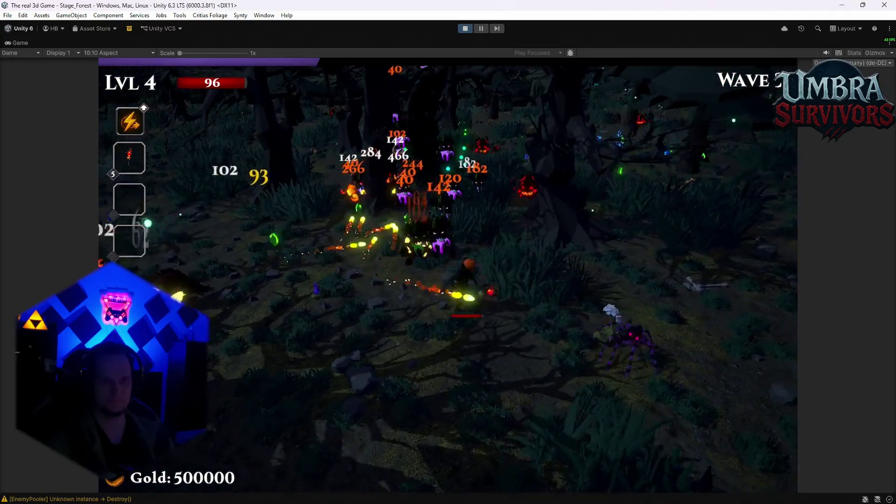
key(a)
key(a)
key(a)
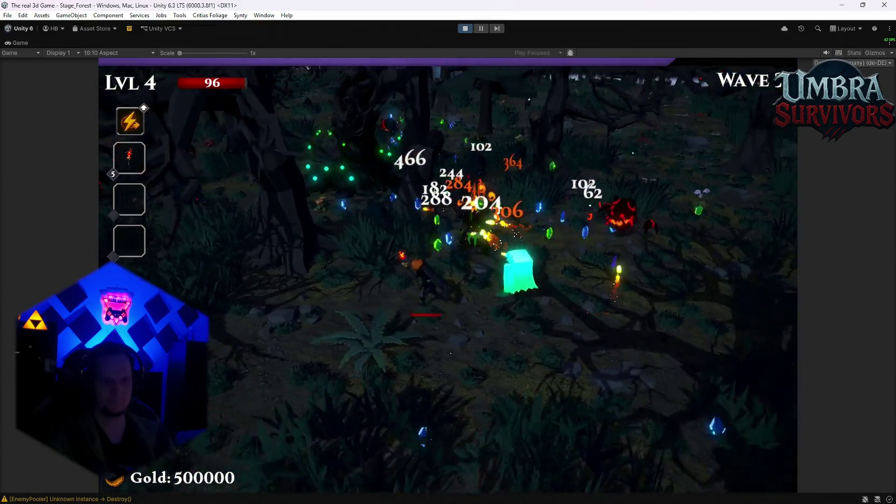
key(a)
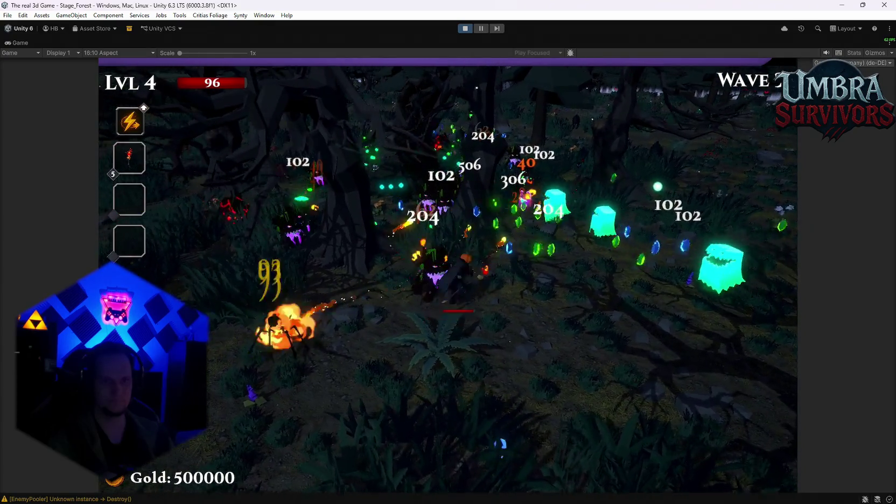
key(s)
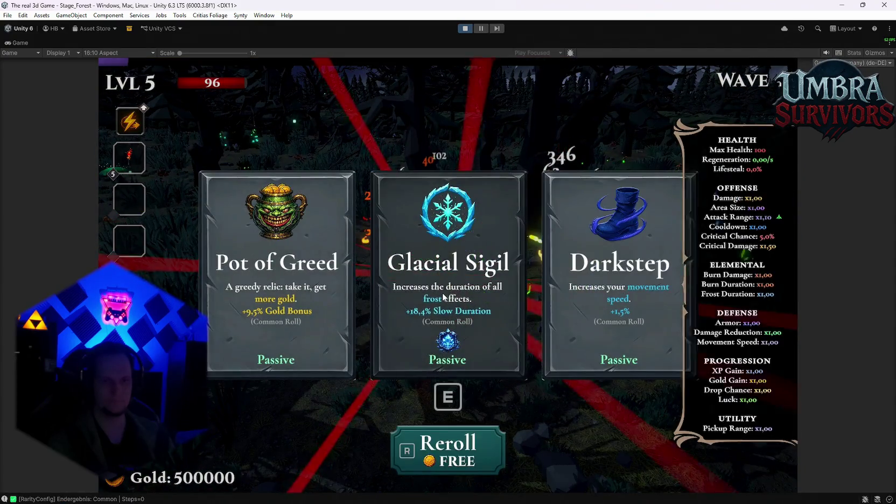
click(445, 284)
Head right across the forest while fighting, then take the Spectral Fire upgrade.
key(s)
key(d)
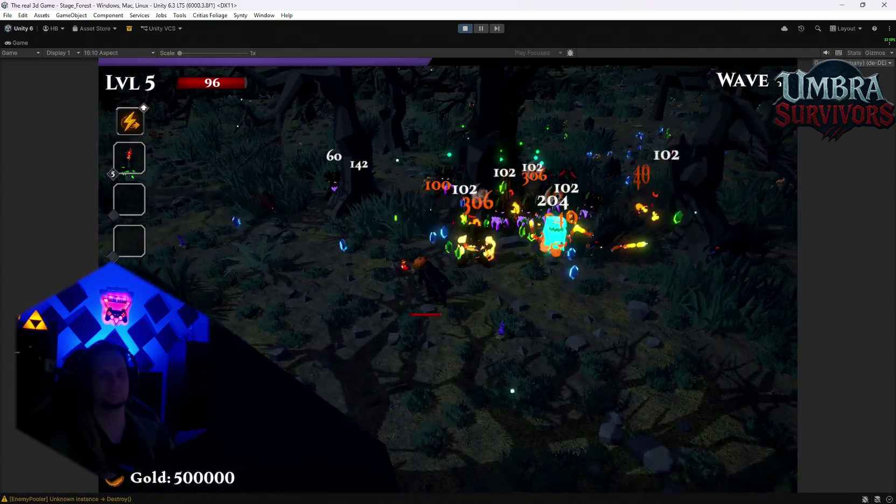
key(d)
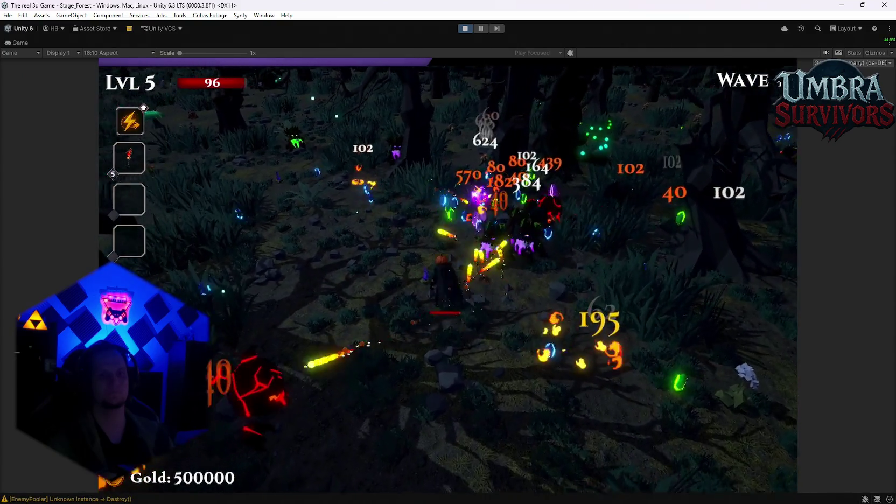
key(d)
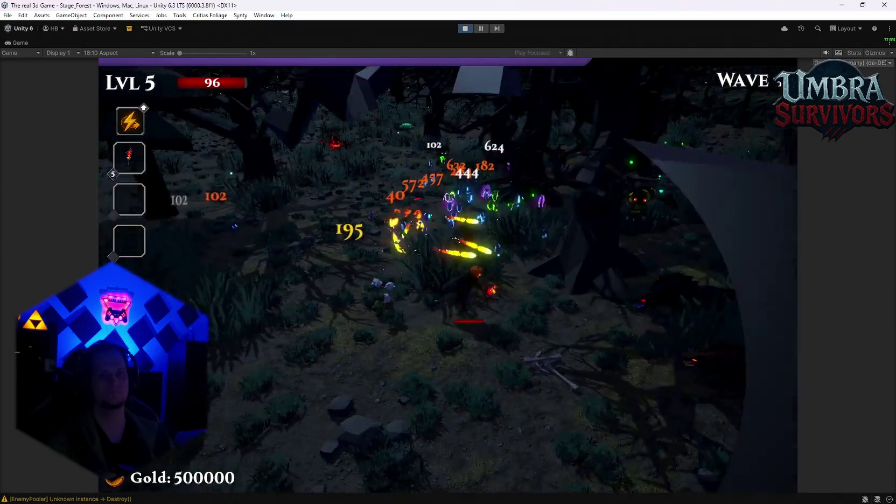
key(d)
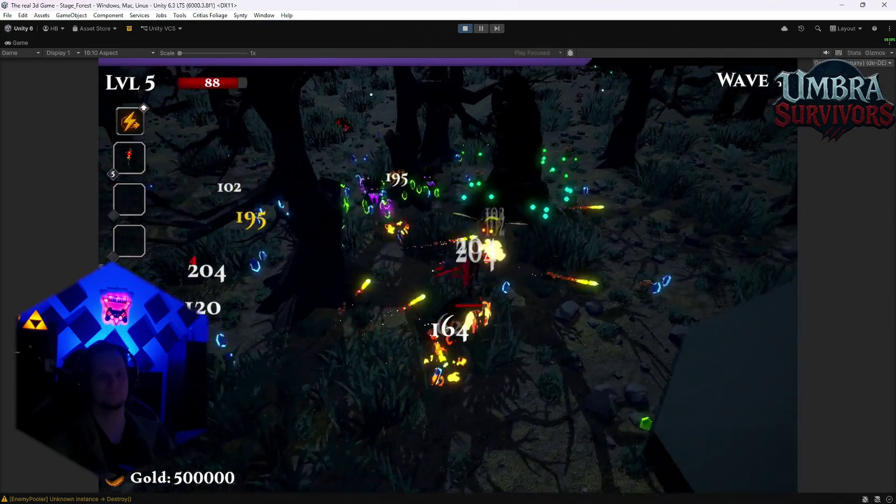
key(s)
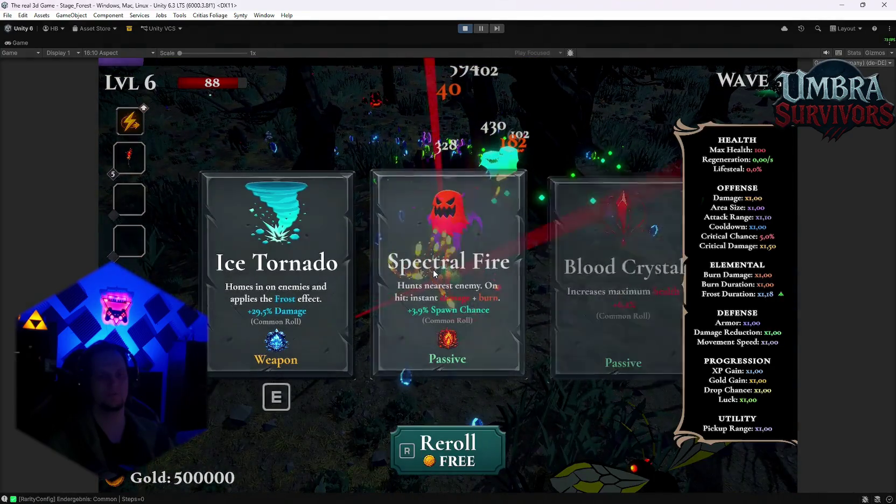
key(d)
key(e)
Keep moving through the foliage and claim the Spectral Ice reward.
key(a)
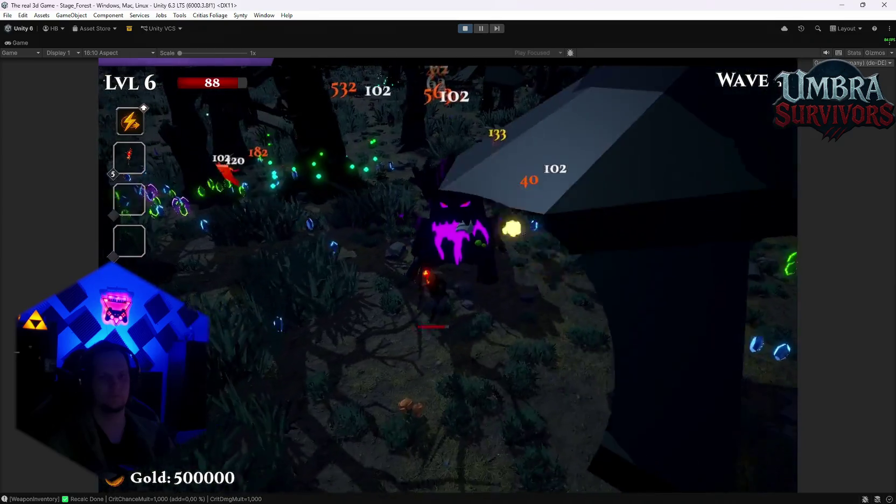
key(d)
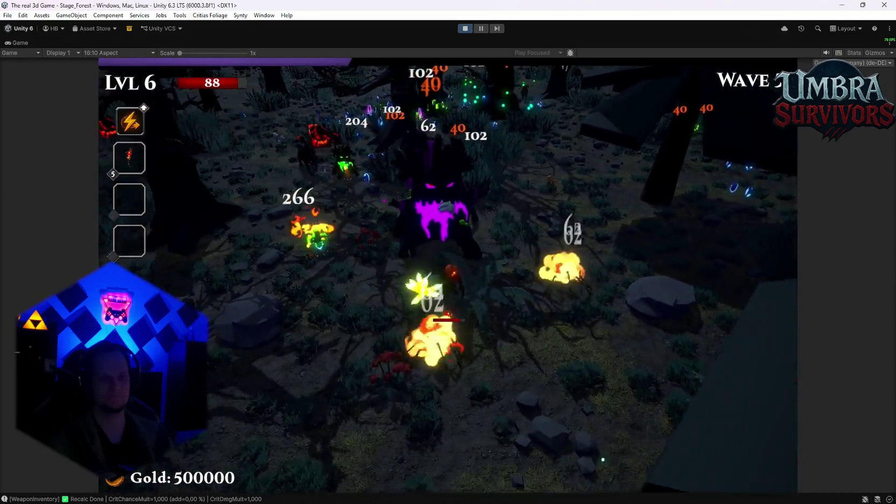
key(a)
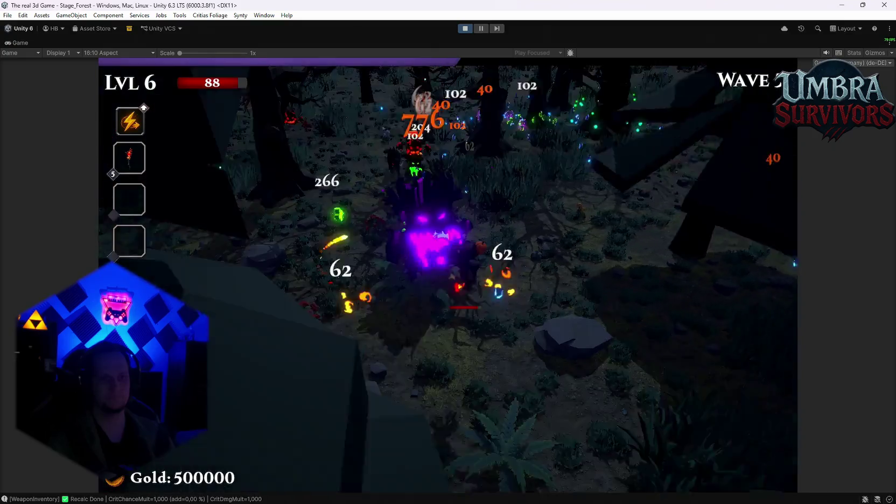
key(w)
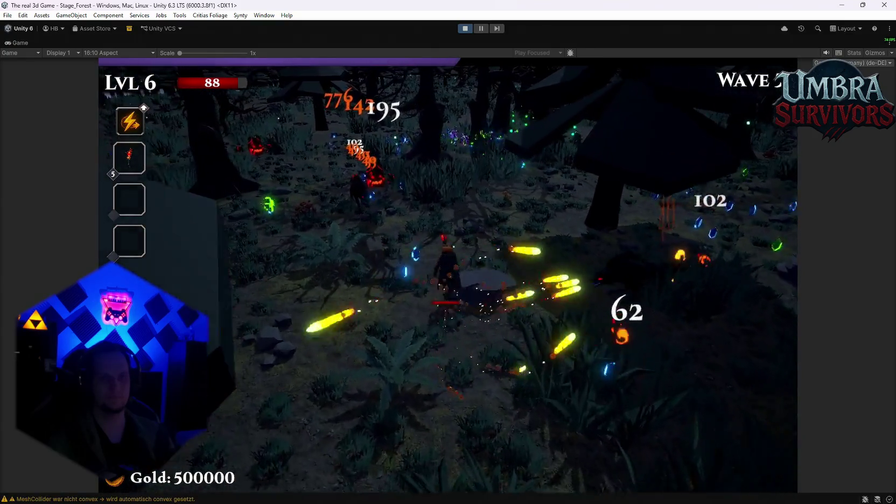
key(a)
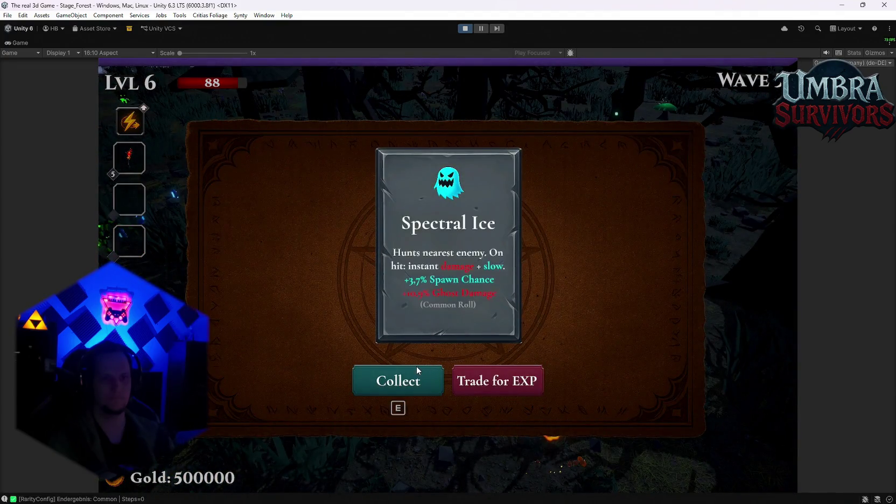
click(417, 368)
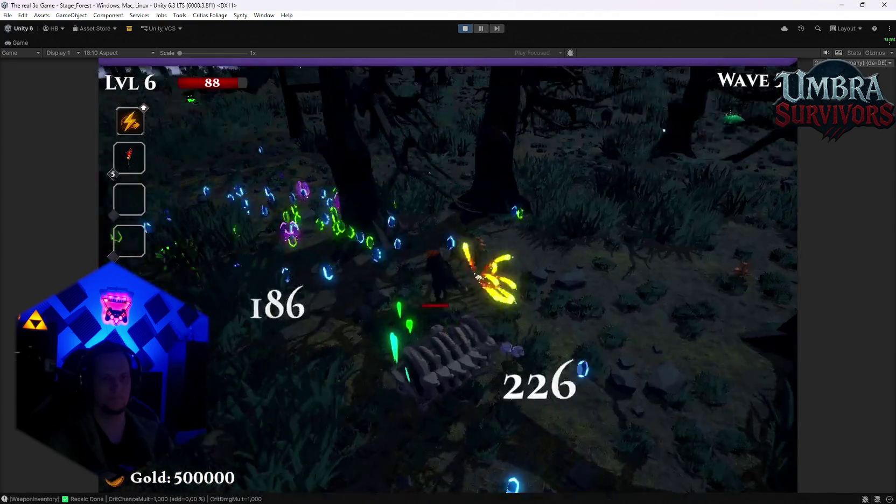
Pick Dark Orb, Vampire Orb, Shadowstride, Frost Core, a level 11 card, and Scorched Ground.
click(333, 278)
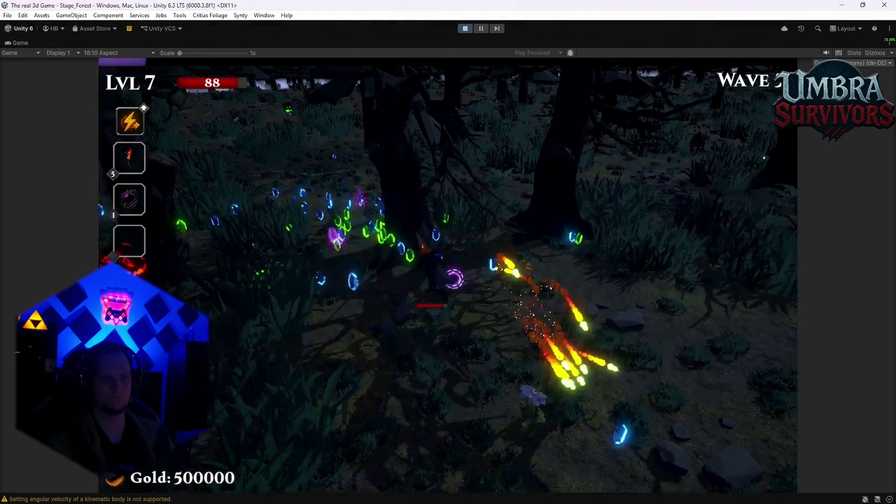
click(291, 272)
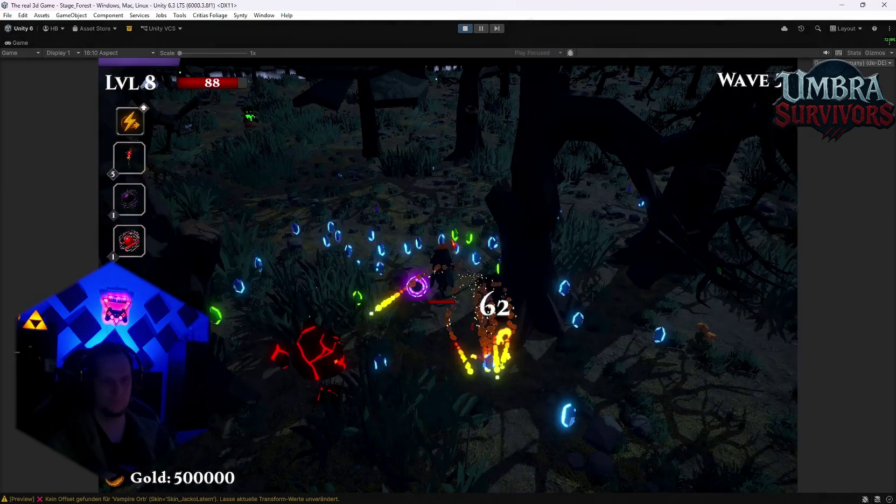
click(446, 300)
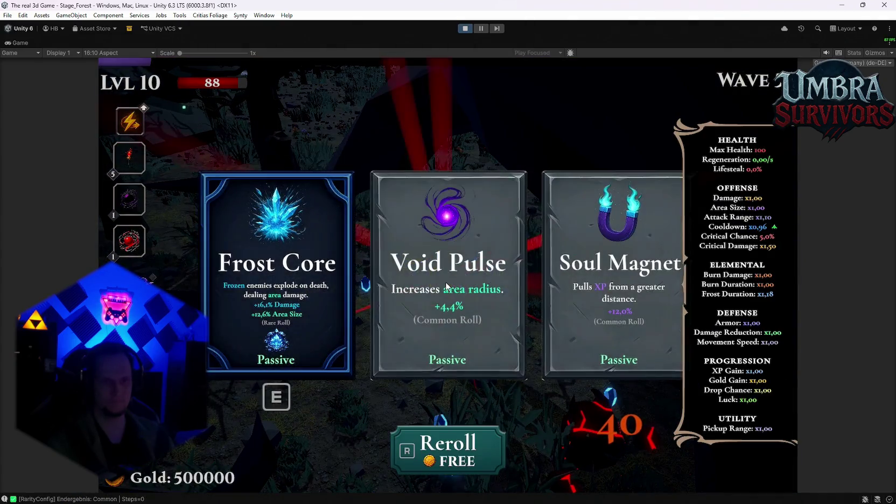
click(277, 269)
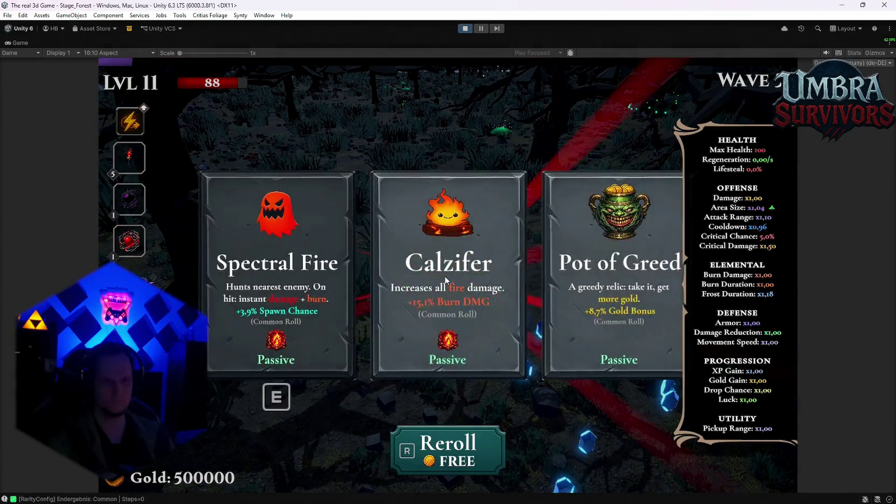
click(277, 270)
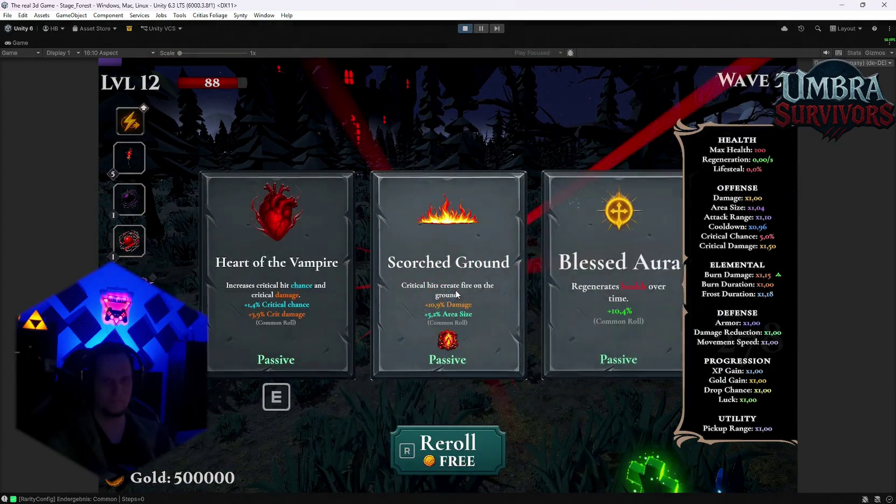
click(456, 294)
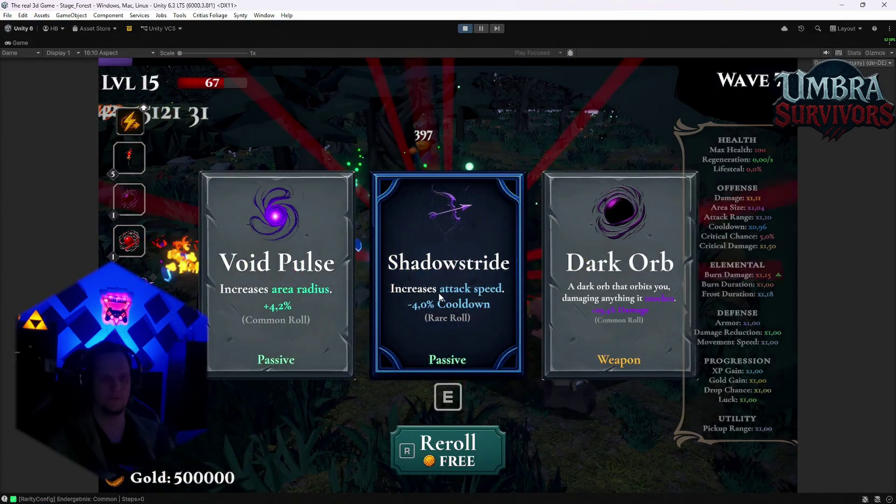
Pick Shadowstride and play on until the level 15 Spectral Fire reward appears.
click(439, 293)
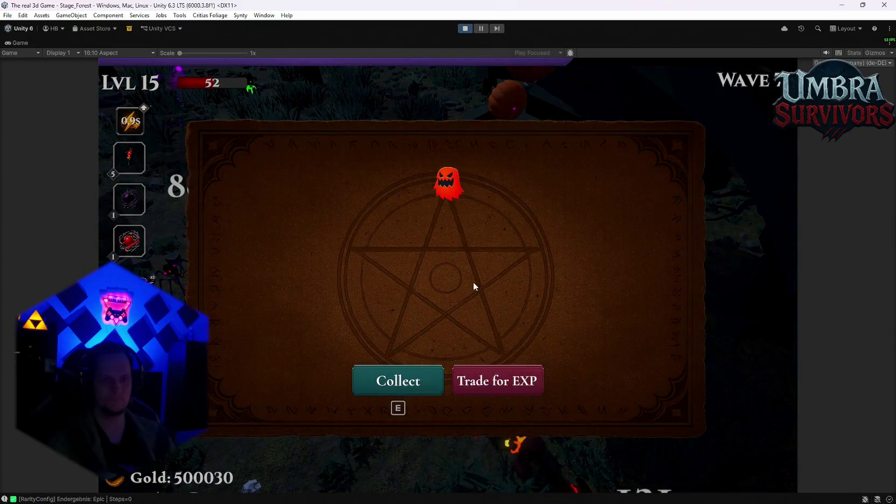
Collect Spectral Fire, pick Ice Dash and further cards, then stop play after dying.
click(503, 381)
click(439, 308)
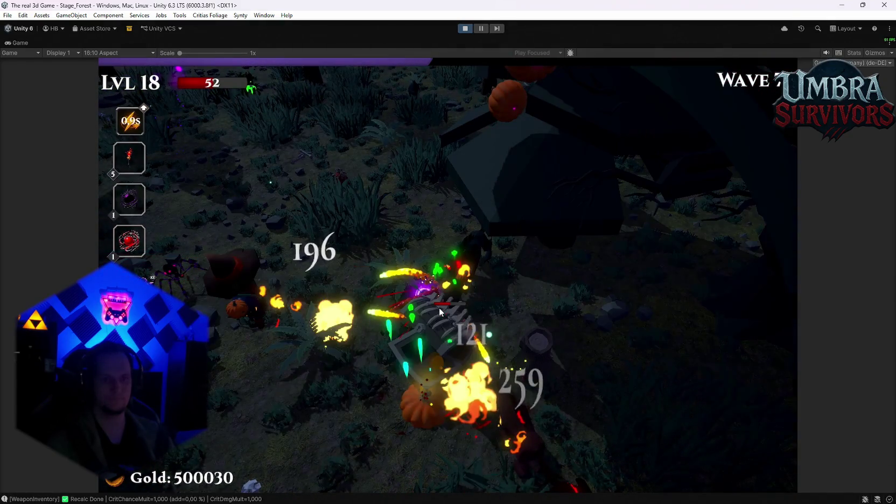
click(445, 308)
click(445, 308)
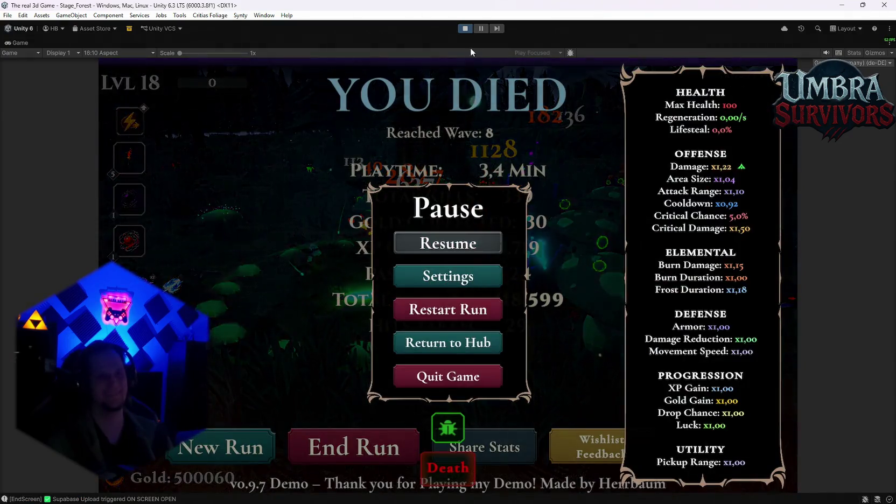
click(466, 28)
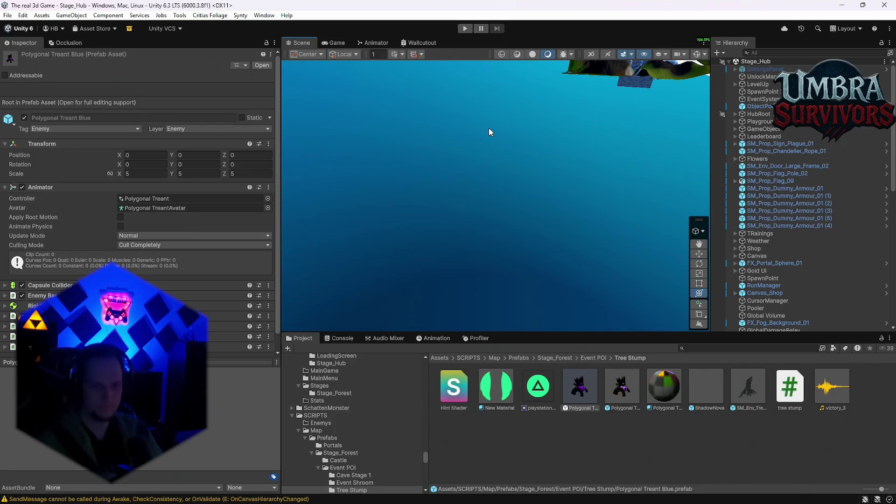
Compare the Green and Blue treant prefabs and review the Blue one's Item Drop Handler.
click(620, 398)
scroll(179, 281, down, 1)
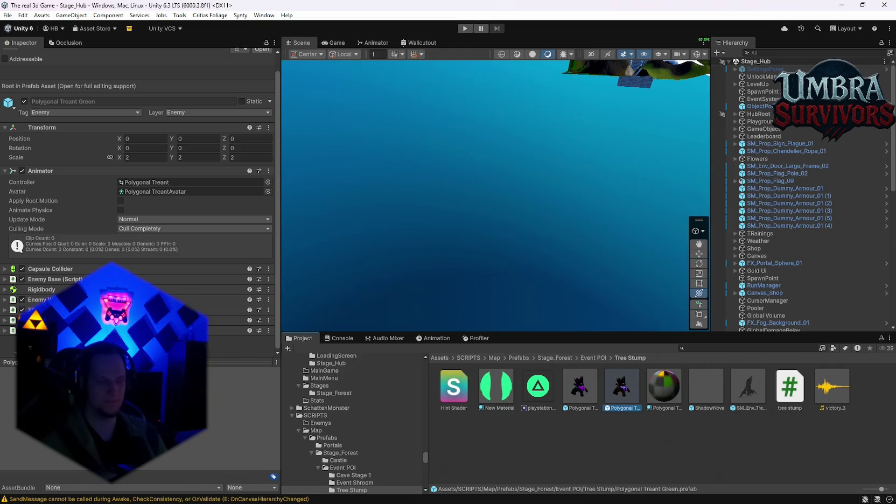
click(566, 408)
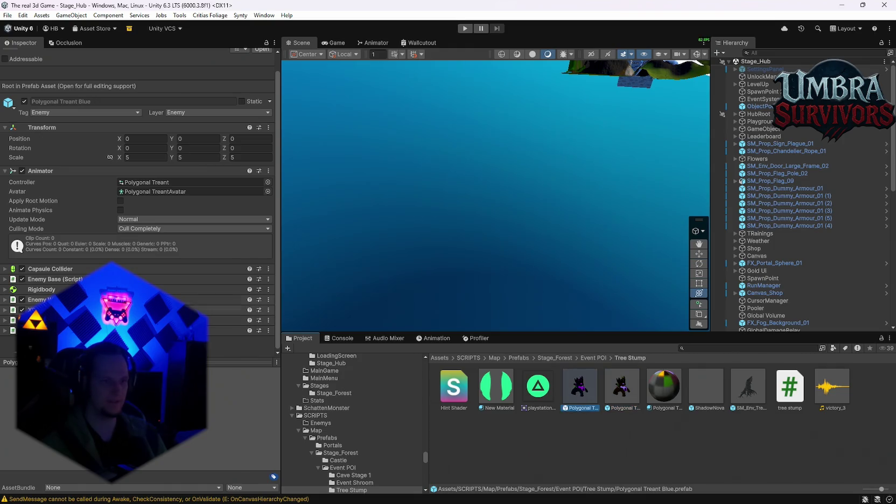
click(5, 330)
scroll(233, 221, down, 5)
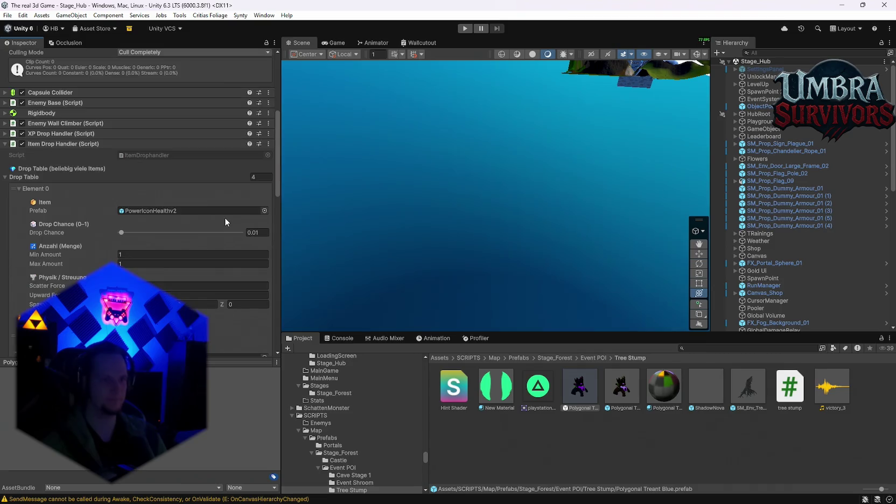
click(5, 144)
Review the XP Drop Handler and scroll to the 4-entry drop table.
click(5, 311)
scroll(177, 289, down, 6)
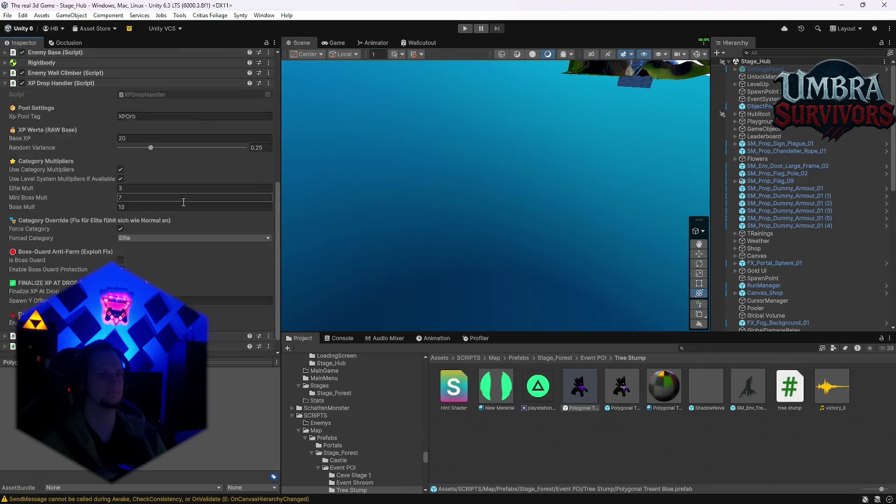
scroll(162, 226, up, 4)
scroll(134, 248, down, 3)
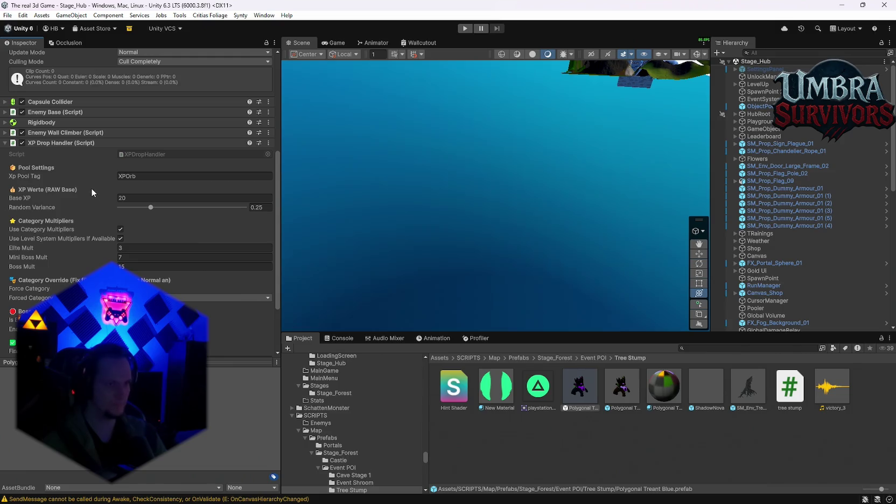
click(15, 143)
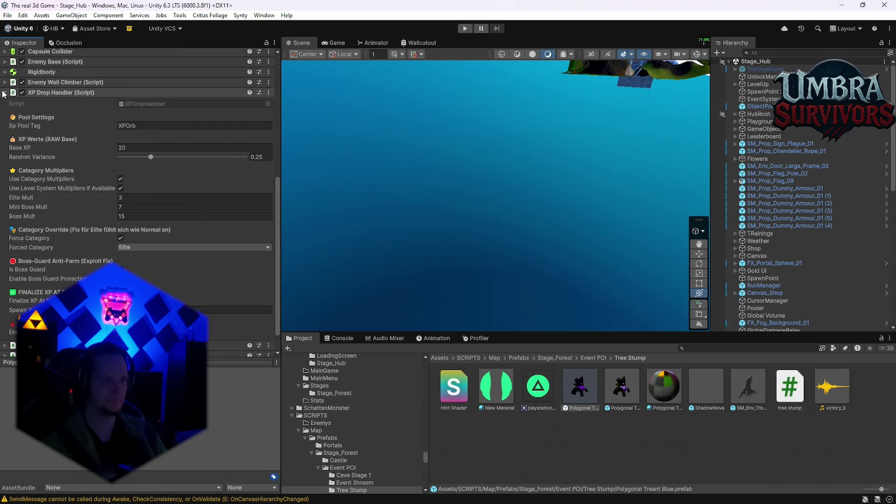
scroll(11, 243, up, 5)
scroll(128, 266, down, 15)
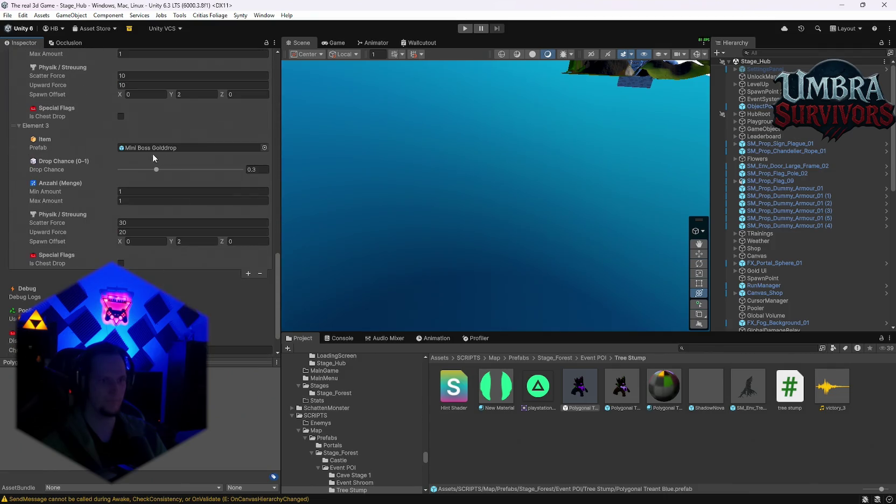
scroll(169, 213, up, 5)
Assign Event Chest to Element 2's Prefab with drop chance 0.75 and max amount 3.
click(142, 177)
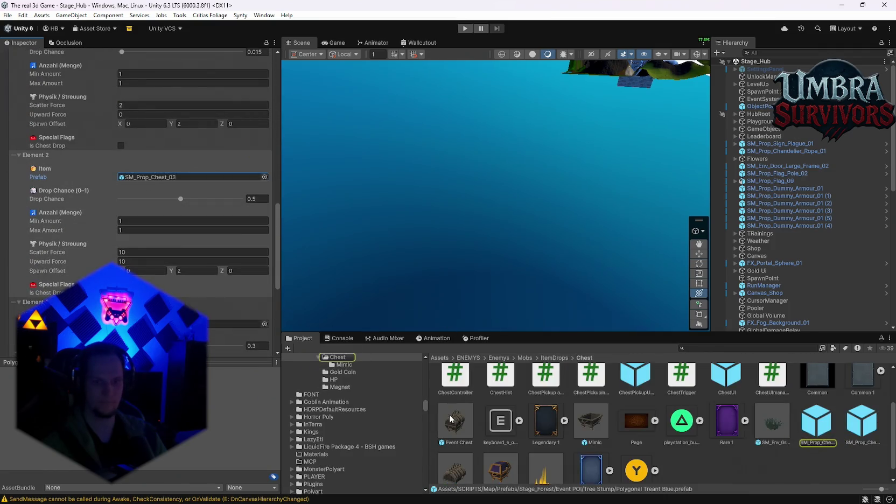
mouse_move(464, 412)
mouse_down()
mouse_move(226, 178)
mouse_move(253, 178)
mouse_up()
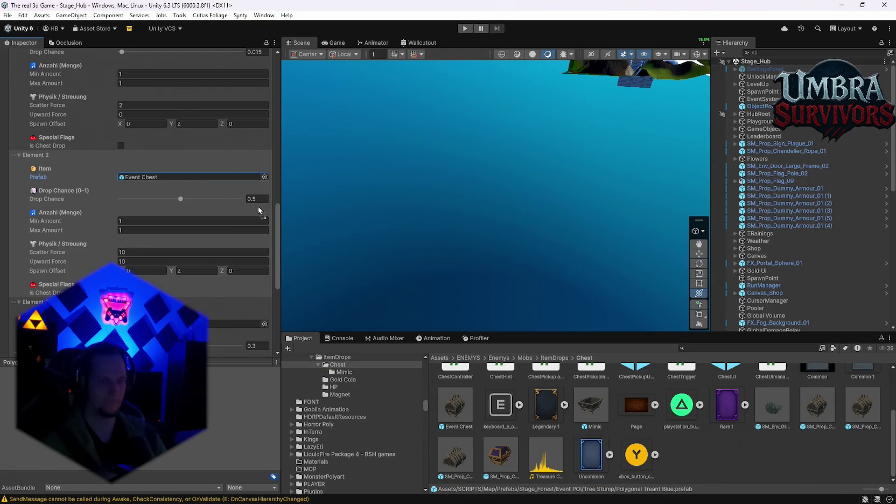
drag(193, 199, 198, 199)
click(263, 199)
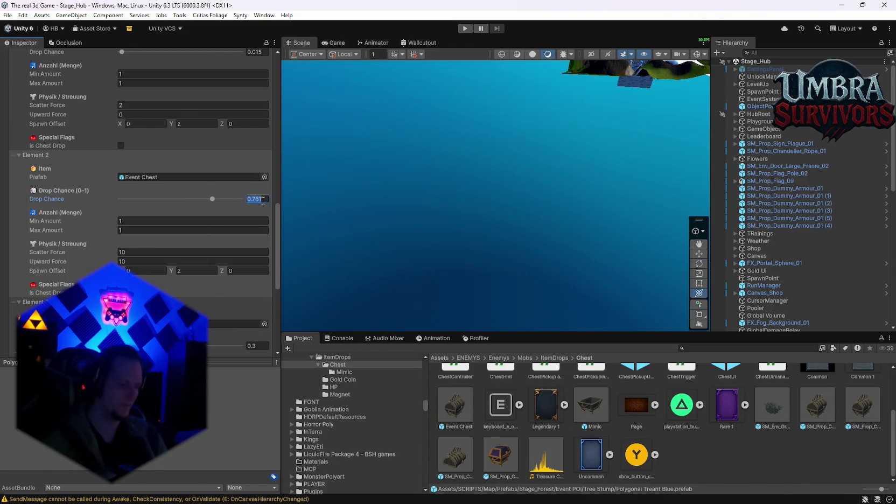
key(BackSpace)
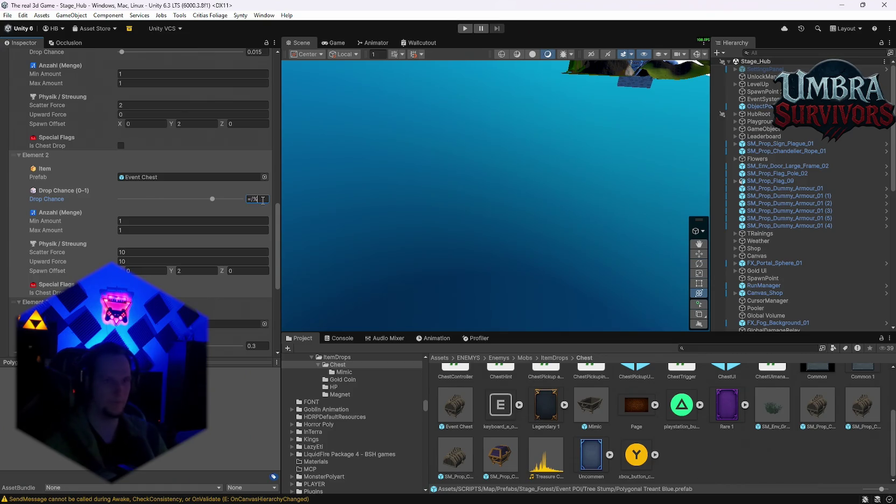
text(0.75)
text(3)
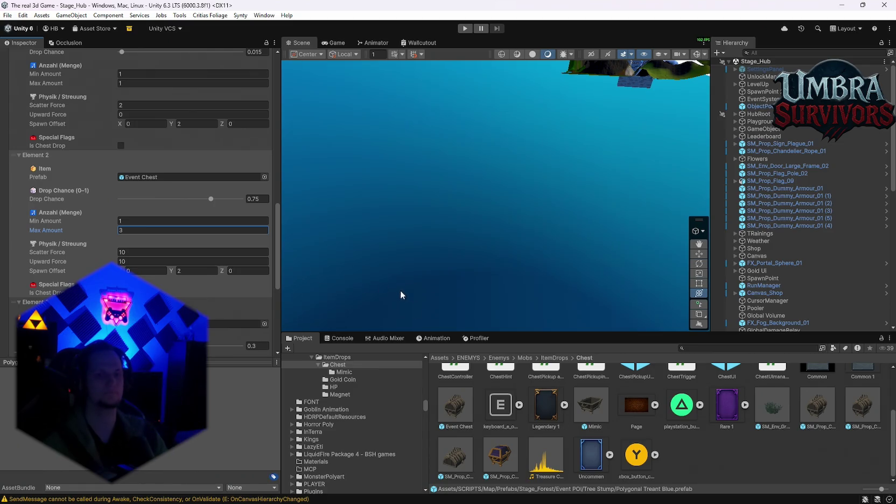
scroll(488, 446, up, 3)
scroll(488, 447, down, 3)
scroll(524, 446, up, 3)
scroll(525, 447, down, 3)
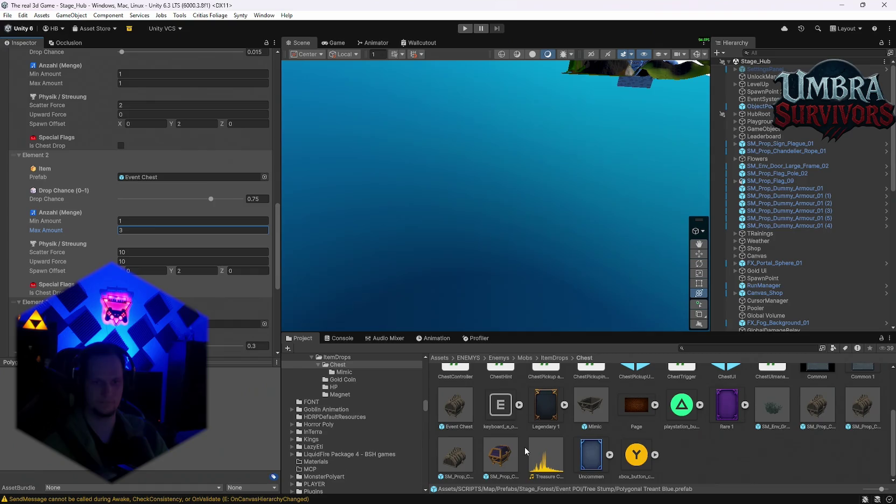
click(697, 349)
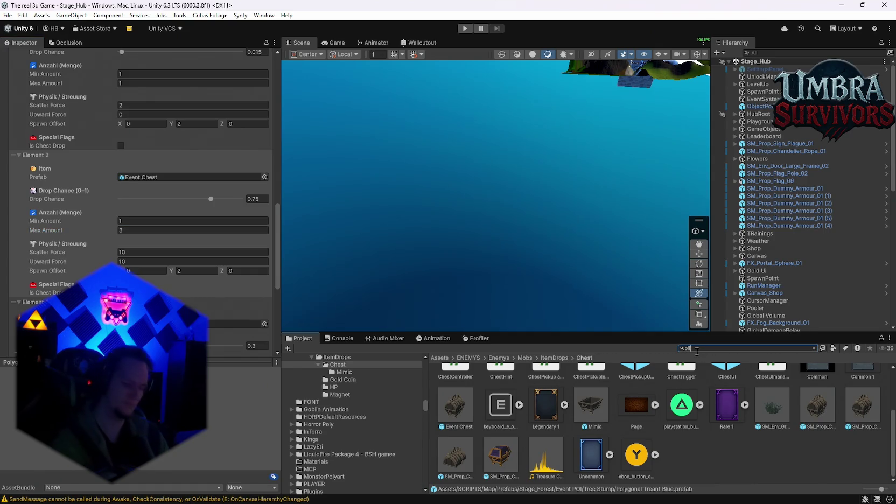
Find Jump Shroom via 'pilzroom' and compare it with Polygonal Treant Blue's drop table.
text(pilz)
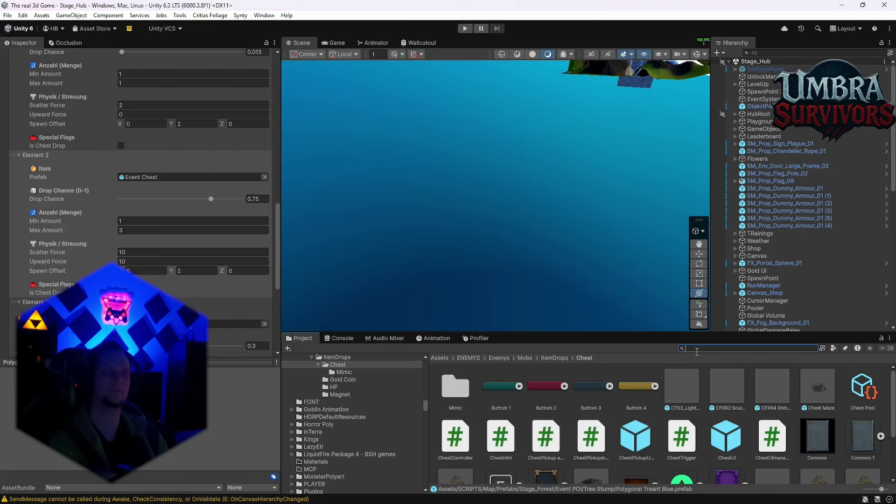
text(room)
click(546, 387)
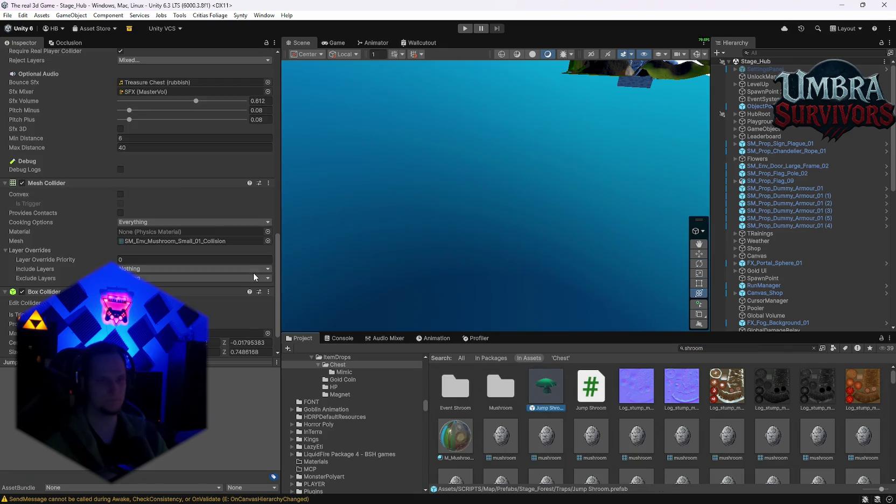
scroll(166, 260, up, 15)
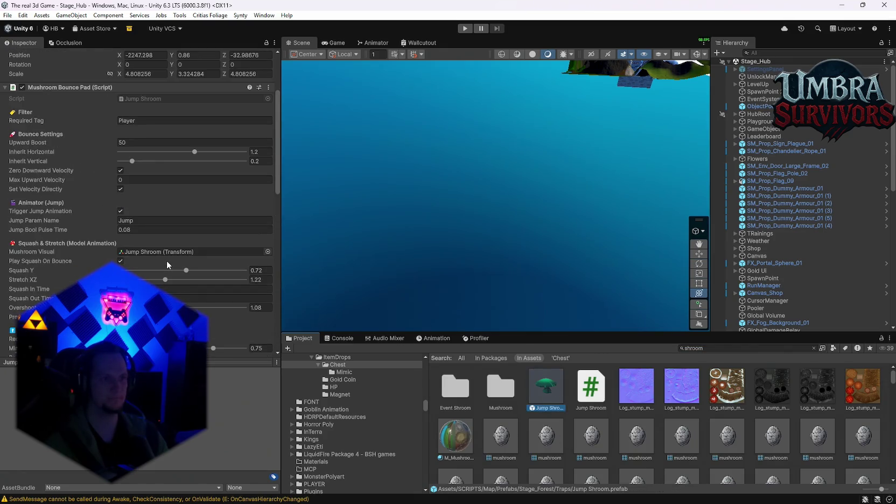
scroll(167, 261, down, 15)
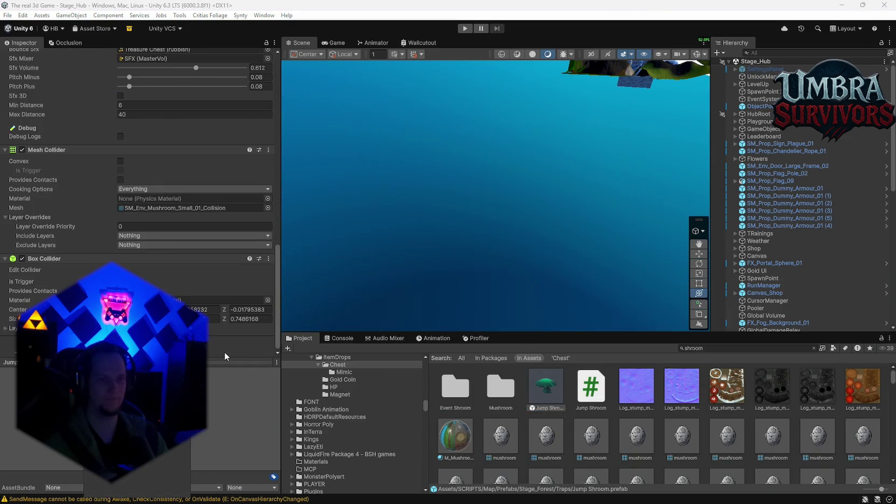
key(ctrl+z)
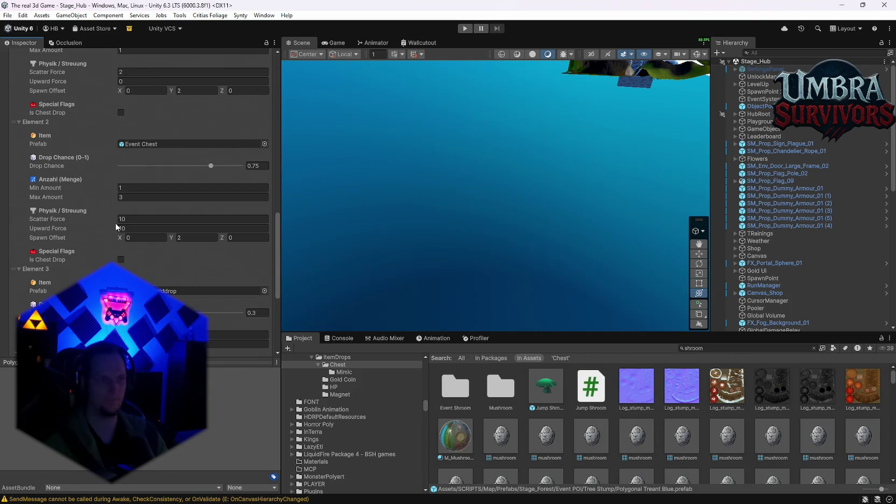
scroll(113, 228, up, 10)
right_click(48, 156)
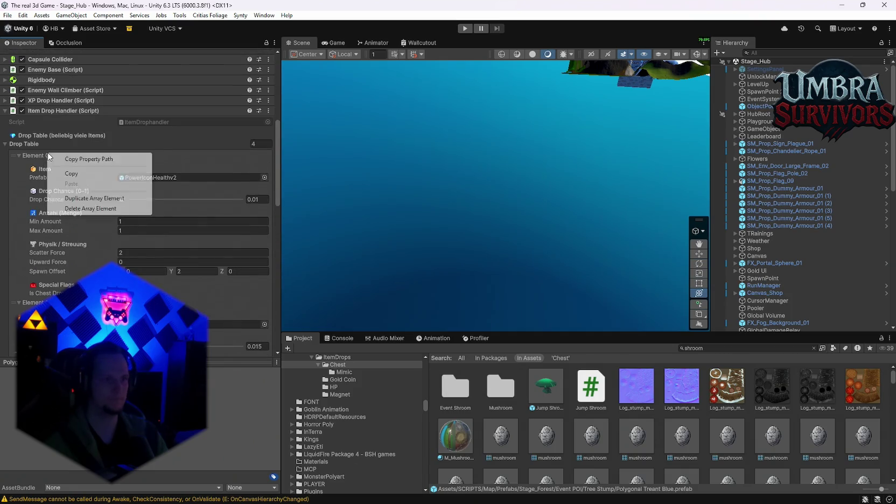
click(72, 175)
key(ctrl+z)
scroll(112, 239, down, 8)
Review Jump Shroom's components, including its mesh collider, without changing anything.
right_click(50, 275)
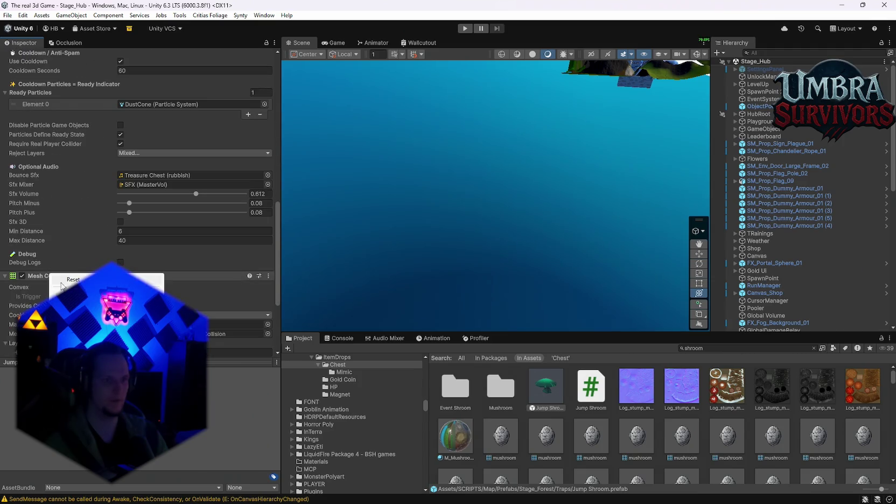
key(Escape)
scroll(140, 216, down, 5)
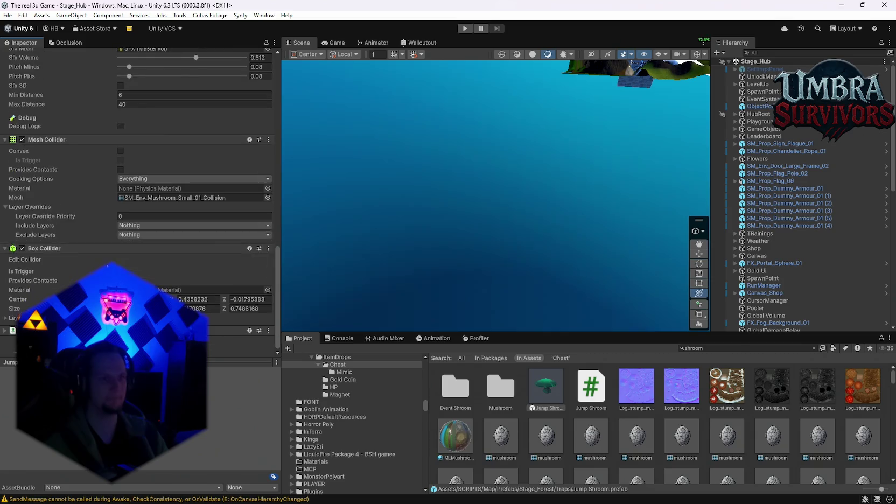
scroll(140, 199, down, 1)
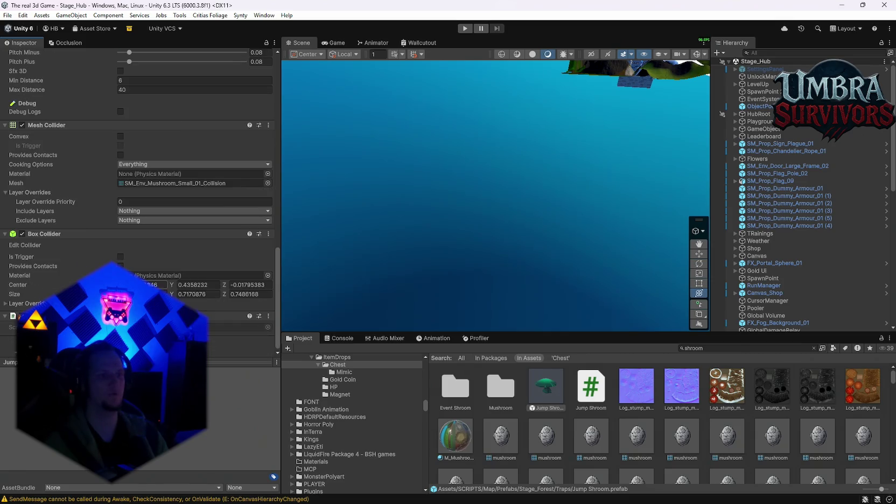
scroll(140, 199, up, 15)
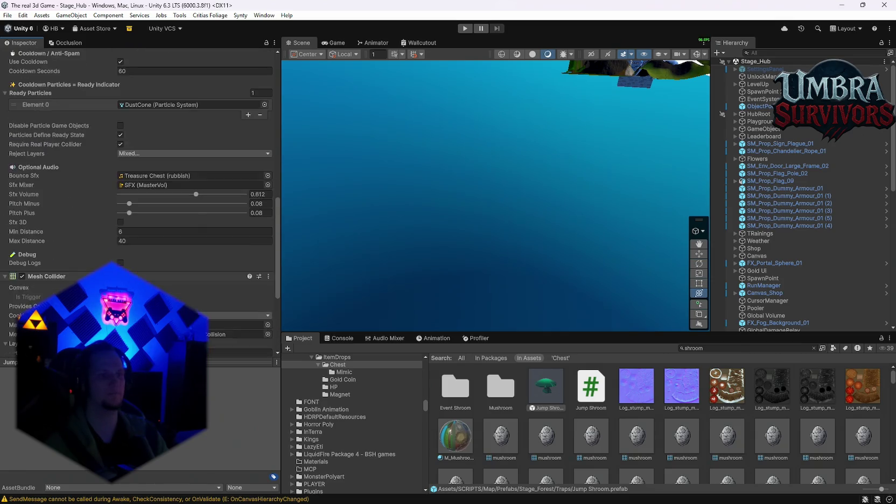
scroll(140, 200, down, 15)
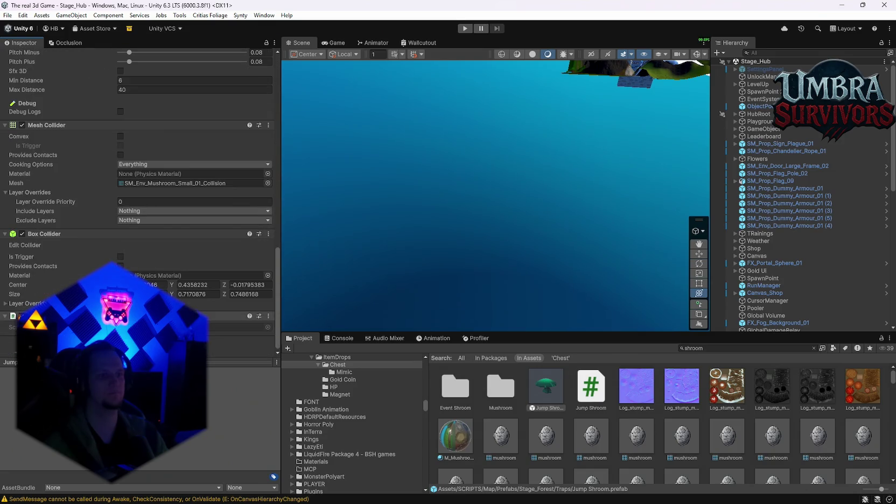
scroll(140, 189, up, 2)
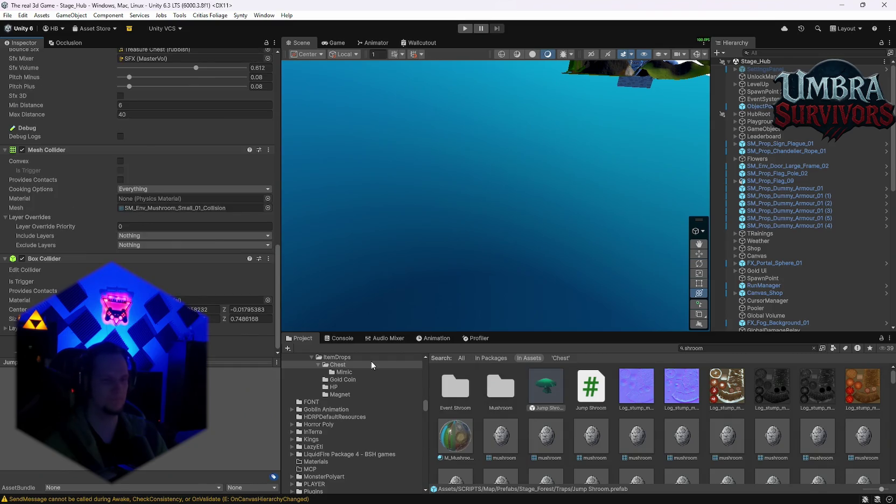
key(ctrl+z)
scroll(84, 247, up, 5)
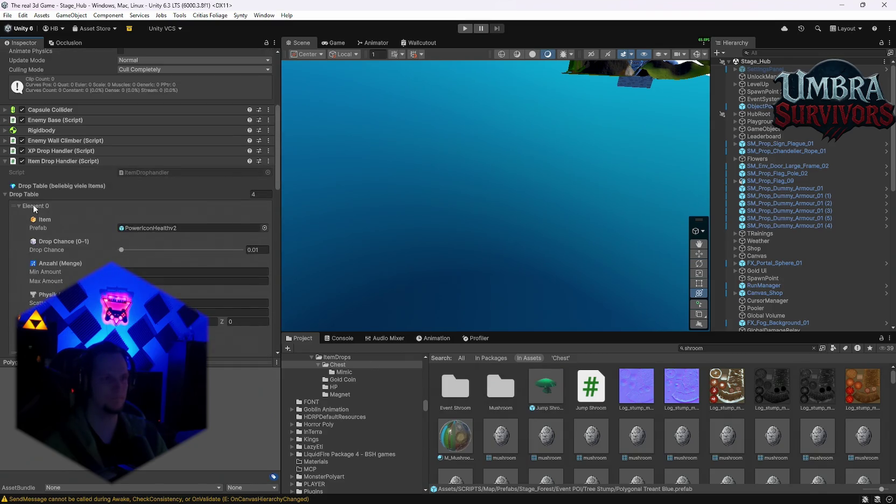
Copy Treant Blue's Item Drop Handler and paste it as a new component on Jump Shroom.
right_click(39, 163)
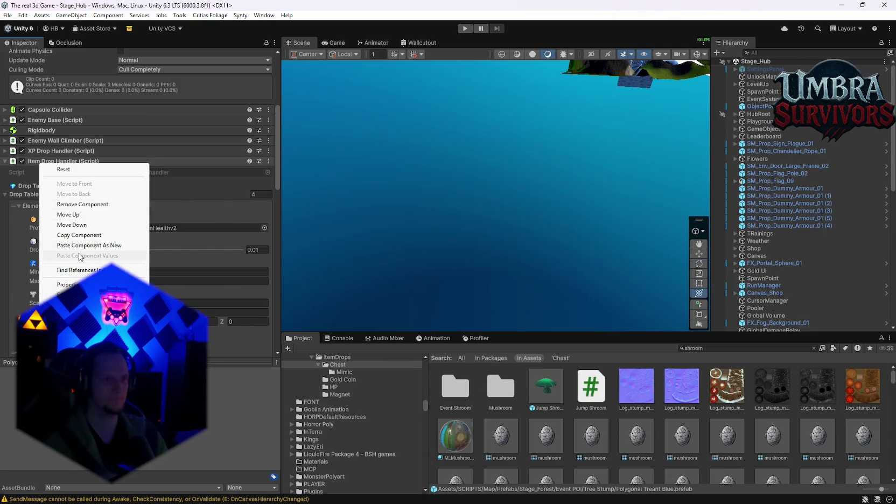
click(75, 235)
key(ctrl+y)
scroll(76, 232, up, 5)
right_click(47, 187)
click(86, 268)
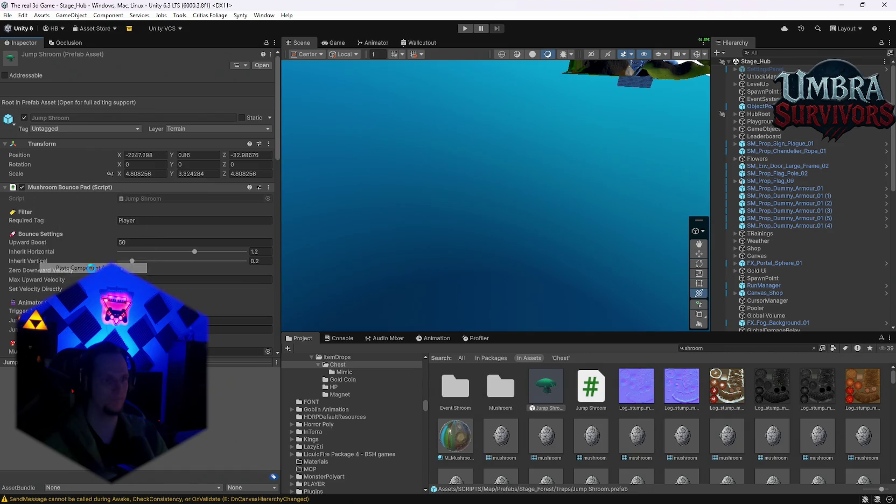
Check the pasted drop table's Element 2 Event Chest entry.
scroll(86, 268, down, 15)
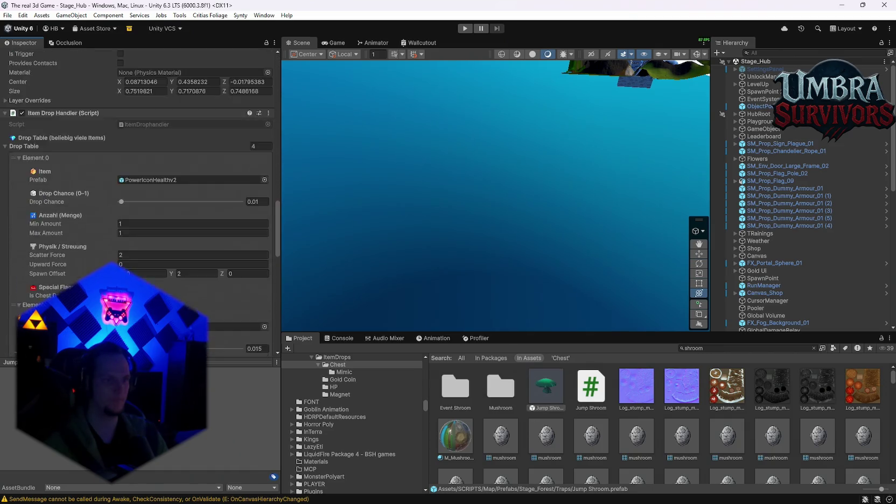
scroll(213, 269, down, 10)
click(149, 201)
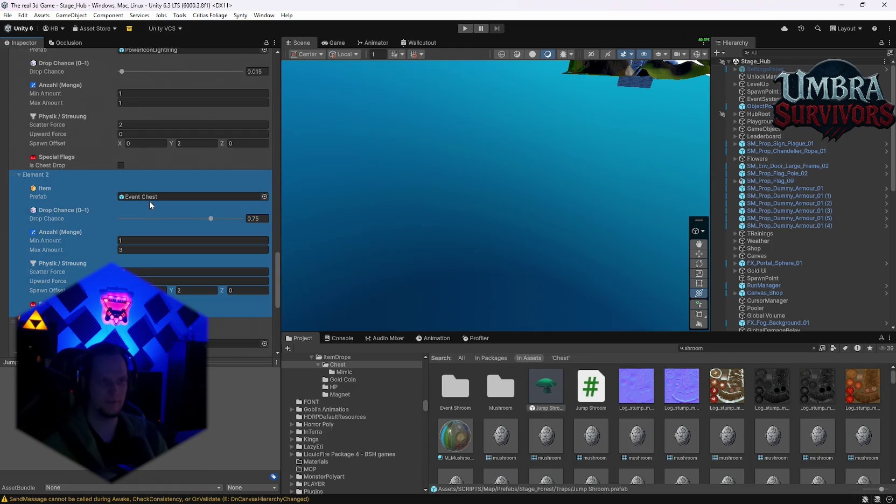
click(146, 198)
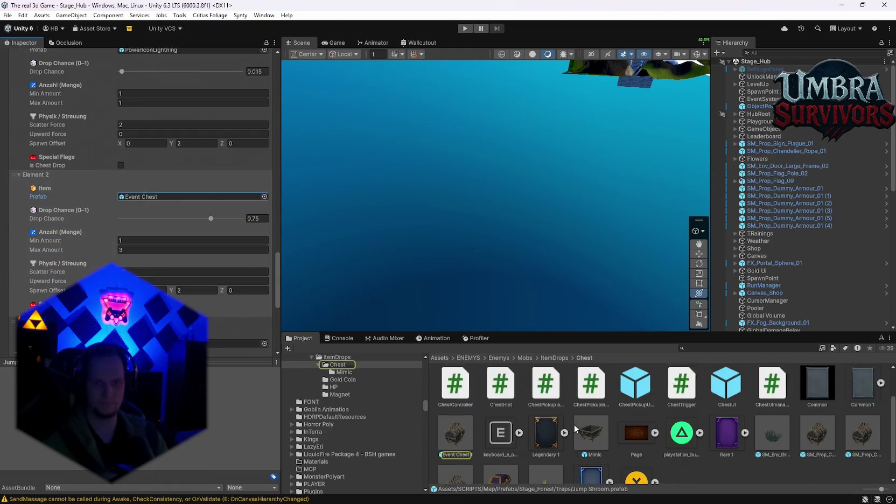
Inspect the SM_Prop_Chest_03 chest asset, then locate Jump Shroom's Event Chest drop entry.
click(816, 435)
scroll(184, 257, down, 10)
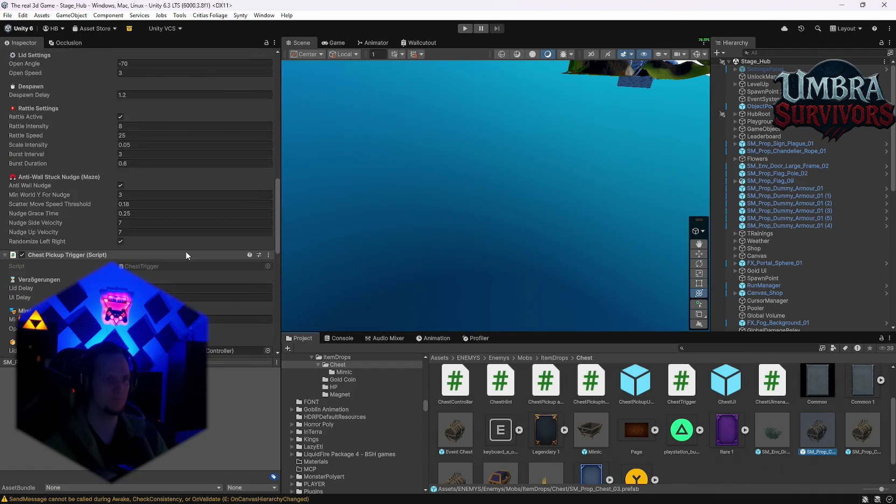
scroll(186, 251, up, 10)
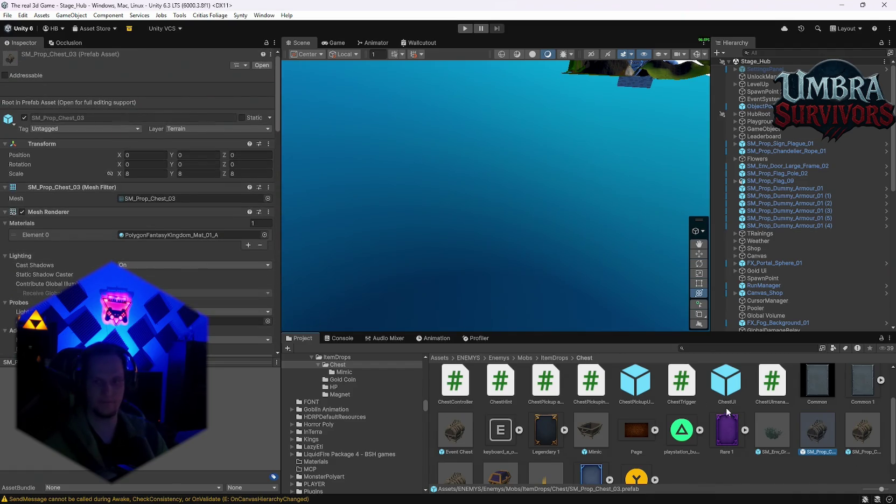
key(ctrl+z)
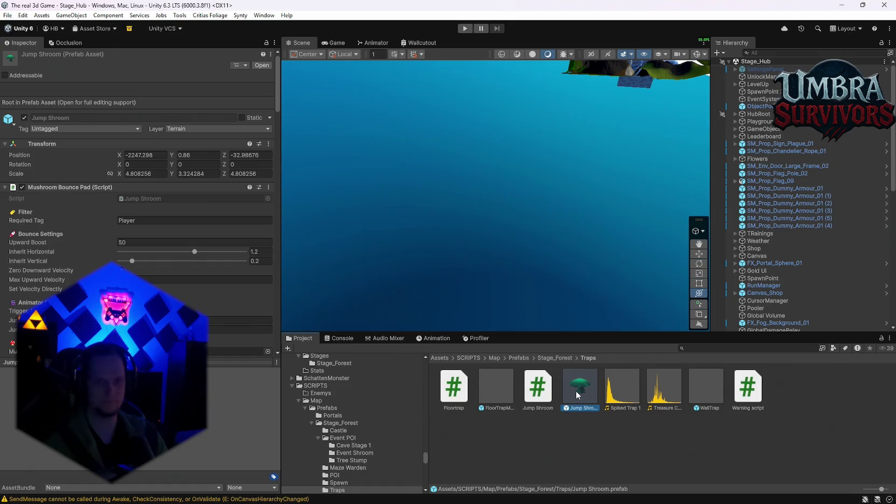
scroll(180, 263, down, 15)
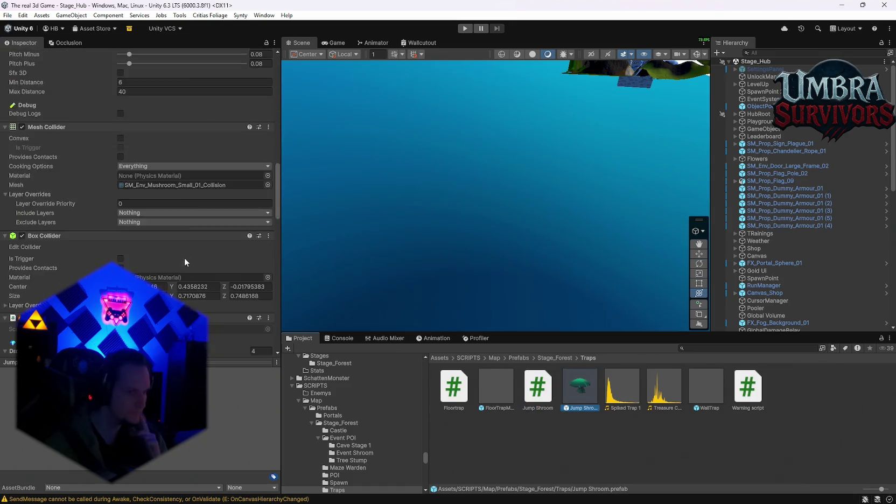
scroll(185, 258, down, 10)
click(148, 176)
mouse_move(147, 176)
mouse_down()
mouse_move(453, 248)
mouse_move(150, 176)
mouse_up()
Set the Event Chest drop chance to 0.2 and maximum amount to 2.
click(262, 196)
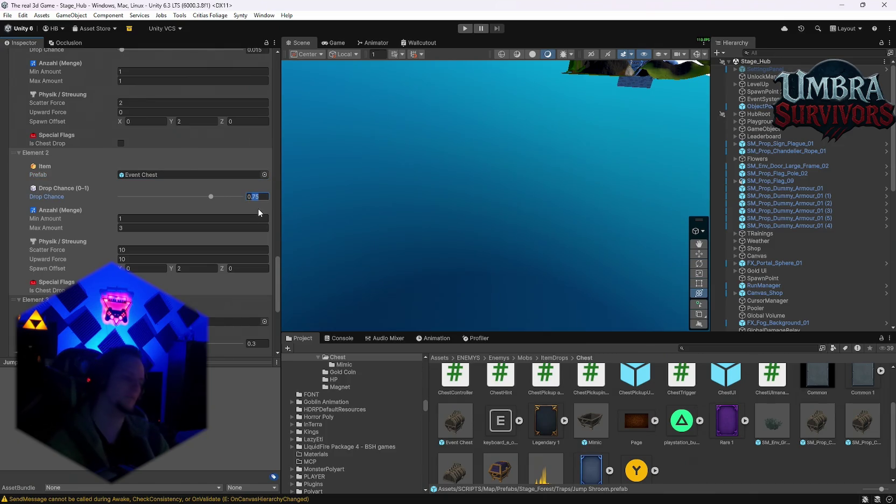
text(0.2)
key(Return)
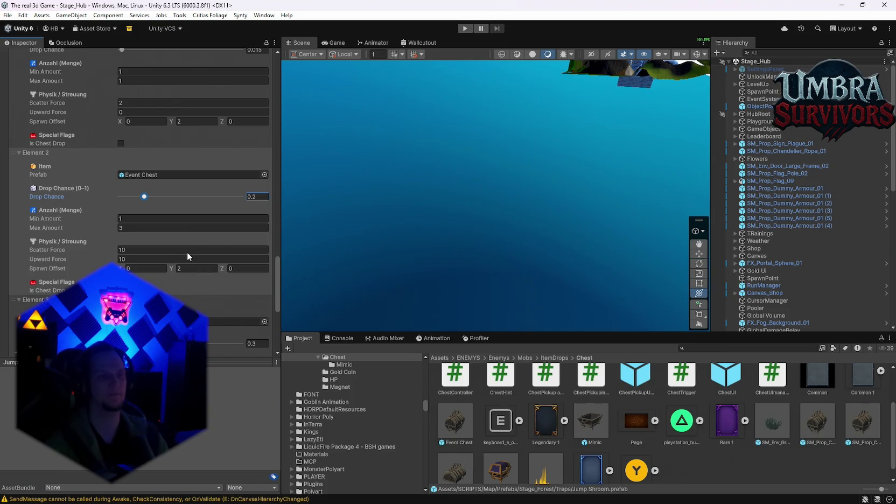
click(150, 228)
text(1)
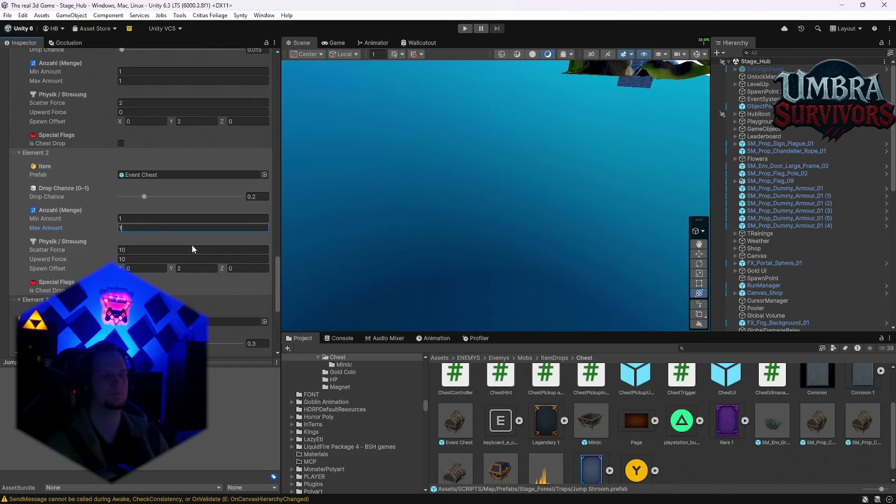
scroll(189, 280, down, 3)
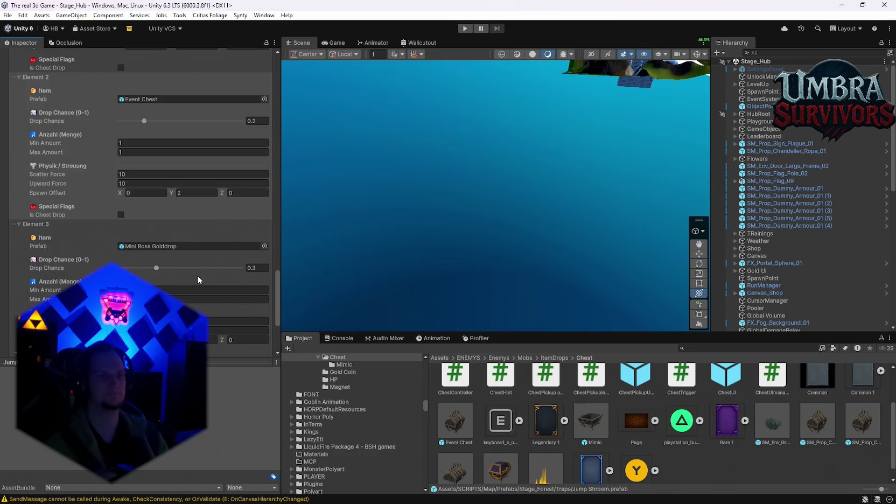
scroll(193, 271, down, 1)
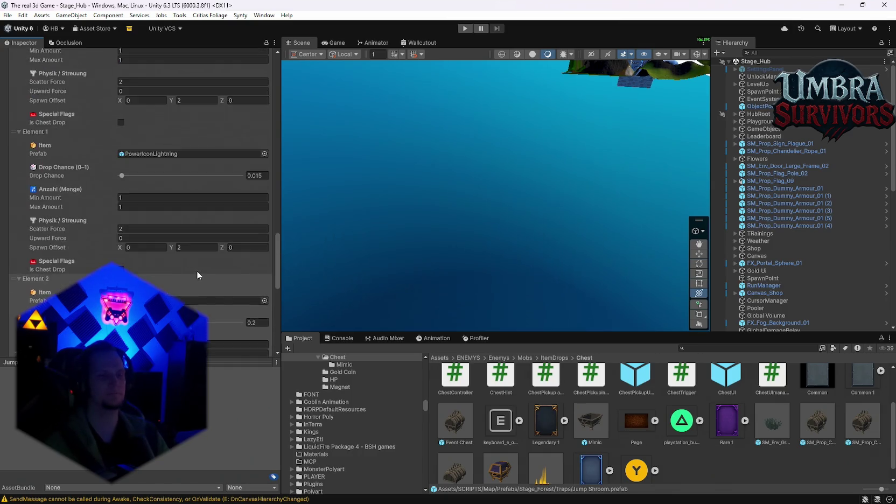
click(265, 243)
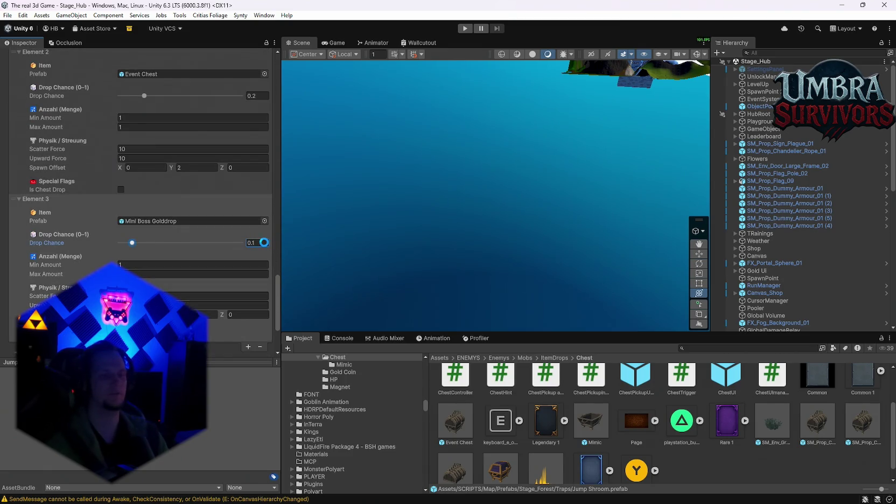
scroll(249, 247, up, 5)
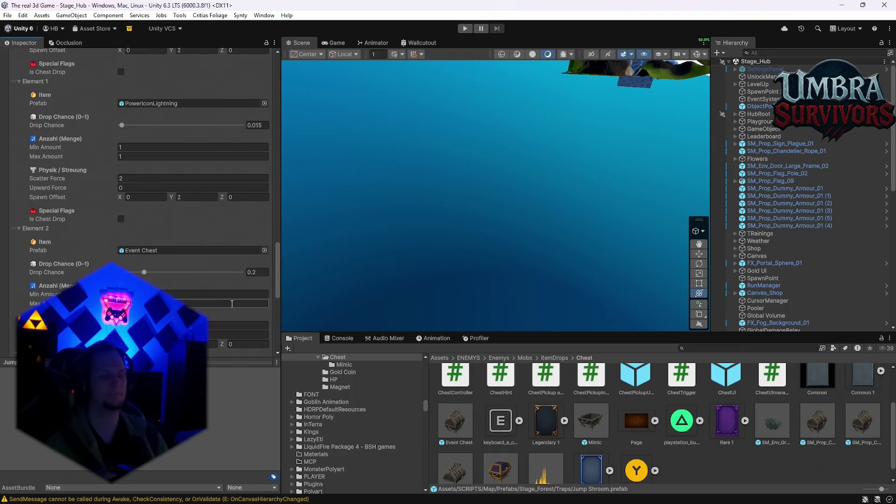
click(220, 253)
text(2)
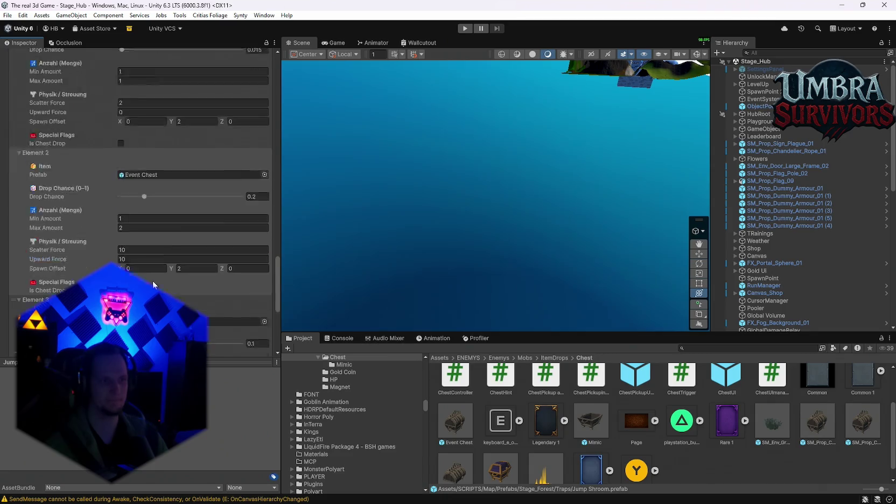
scroll(140, 205, up, 10)
scroll(237, 315, up, 10)
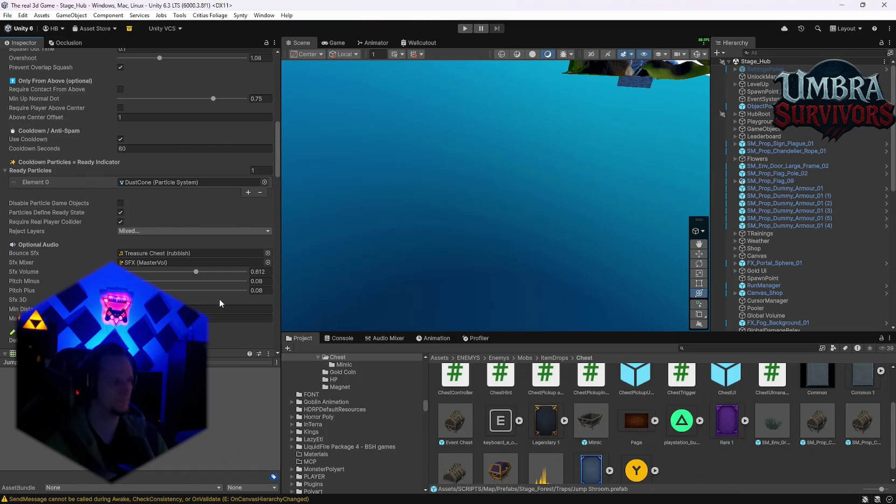
scroll(201, 291, up, 3)
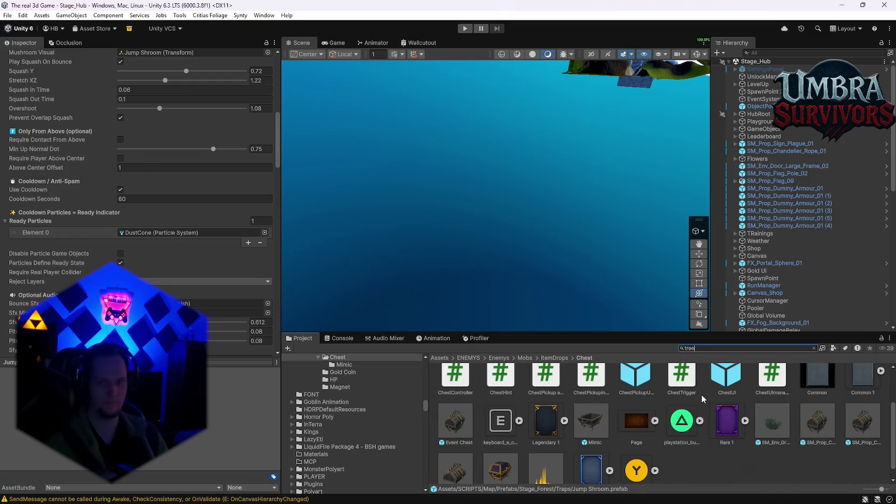
Search 'tree' and inspect the SM_Env_Tree_Trunk_02 model in the Tree Stump folder.
text(tree)
double_click(467, 393)
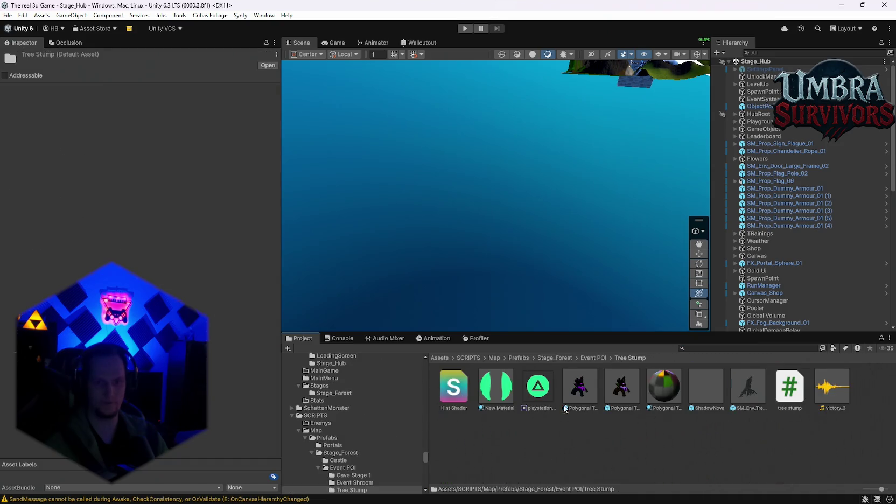
click(747, 389)
scroll(156, 226, down, 5)
scroll(156, 225, down, 10)
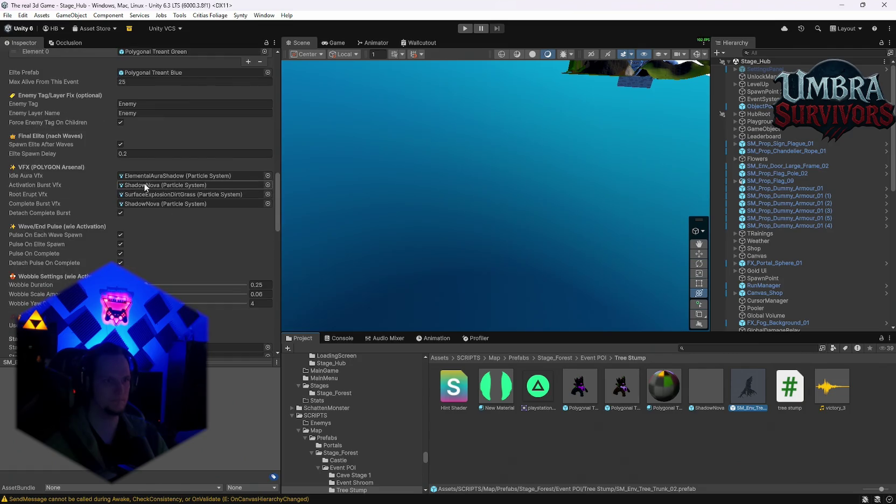
scroll(147, 196, up, 2)
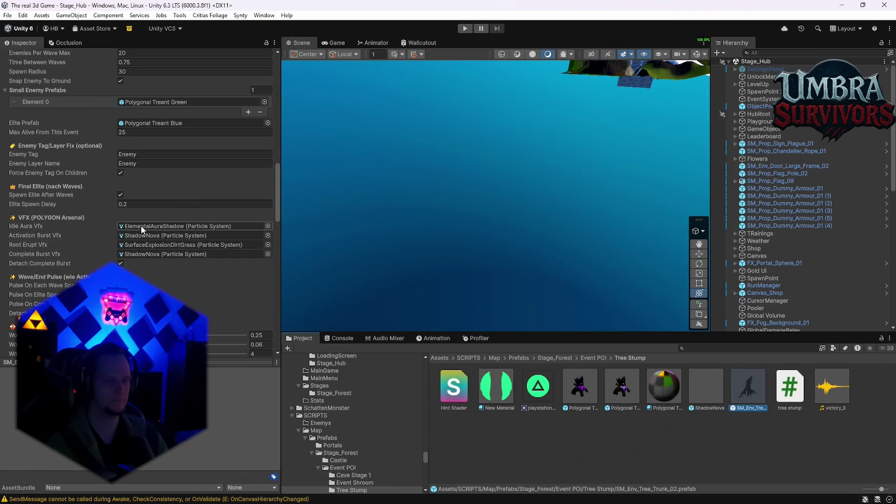
scroll(143, 247, down, 9)
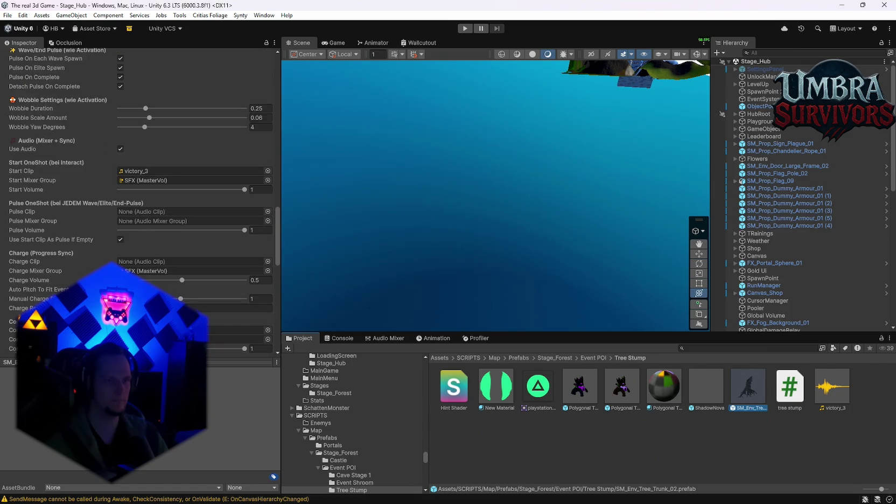
Drag the Wush clip from the Event Shroom folder into the Start Clip field.
click(355, 482)
scroll(157, 258, up, 2)
drag(832, 386, 161, 222)
scroll(182, 276, down, 7)
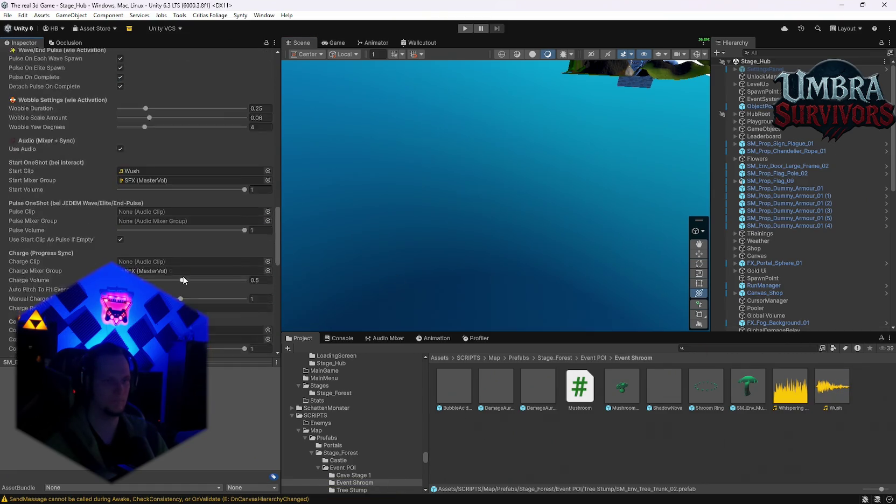
scroll(183, 276, up, 3)
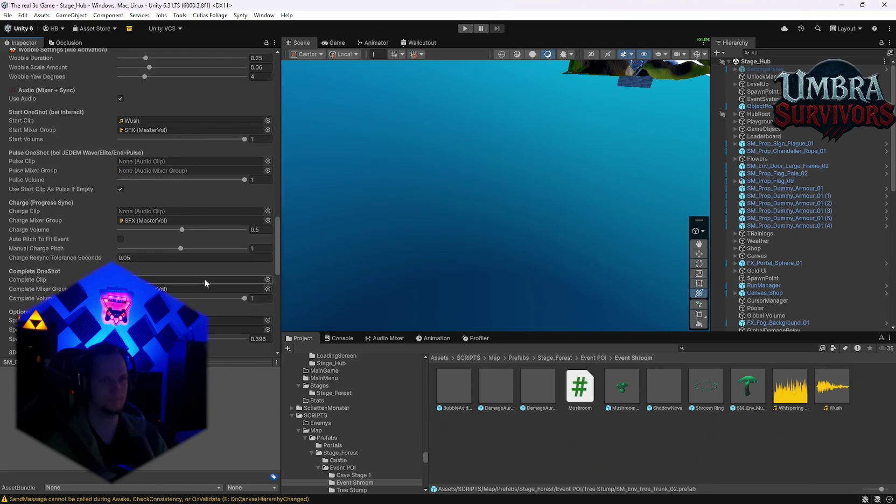
scroll(215, 269, down, 20)
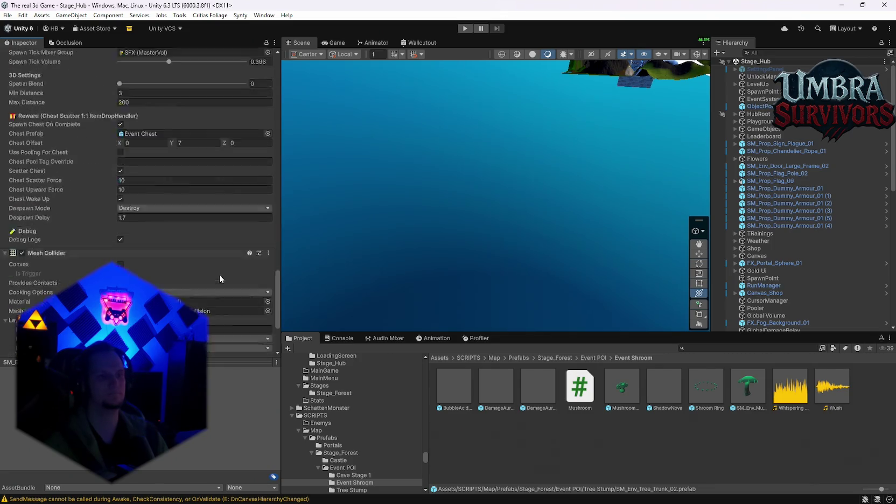
scroll(219, 274, up, 8)
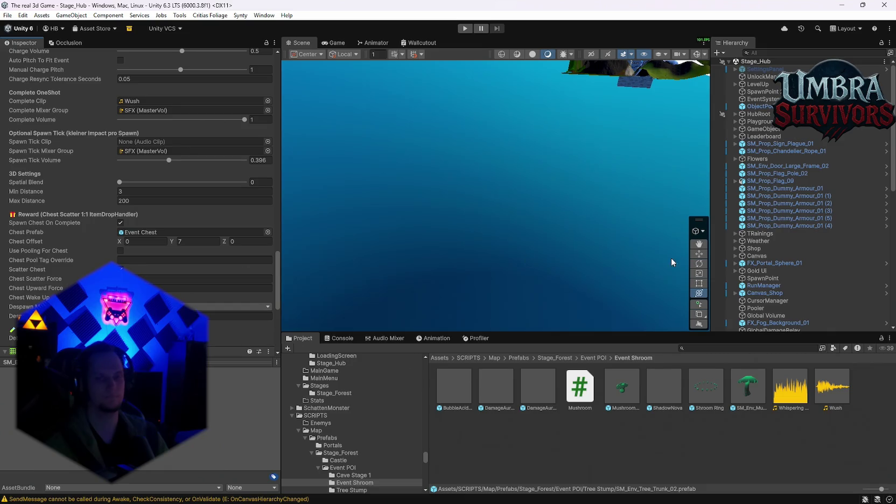
Save the project from the File menu.
click(8, 15)
click(4, 17)
click(4, 17)
click(35, 117)
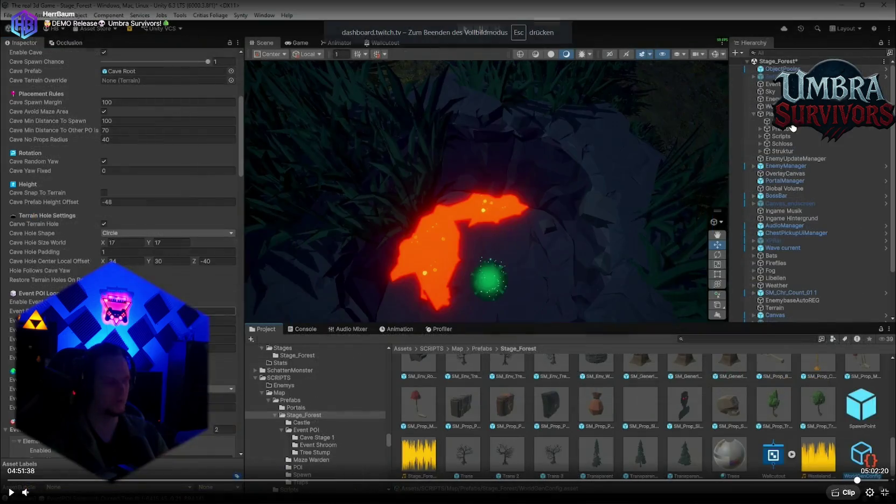
Exit the fullscreen Twitch view, close the browser, and reopen Umbra Survivors from Unity Hub.
click(885, 492)
click(888, 6)
click(479, 492)
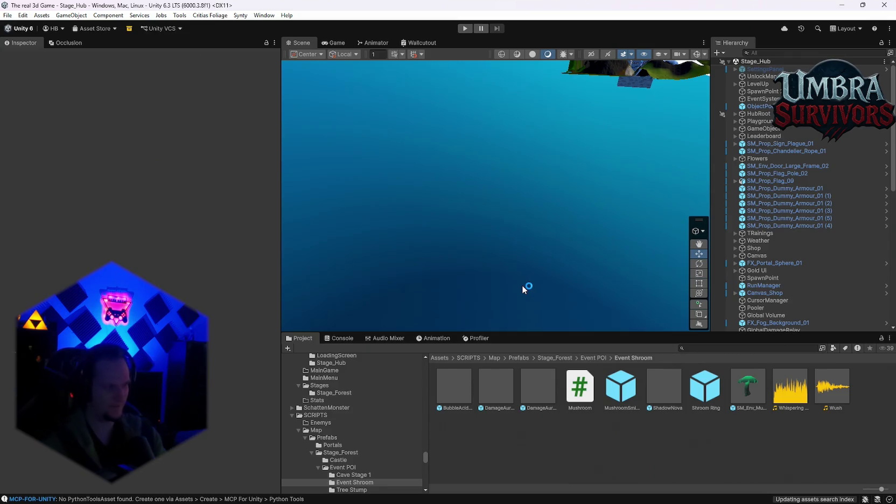
Select LoadingScreen Forest and review its loading screen controller and canvas components.
scroll(756, 274, down, 10)
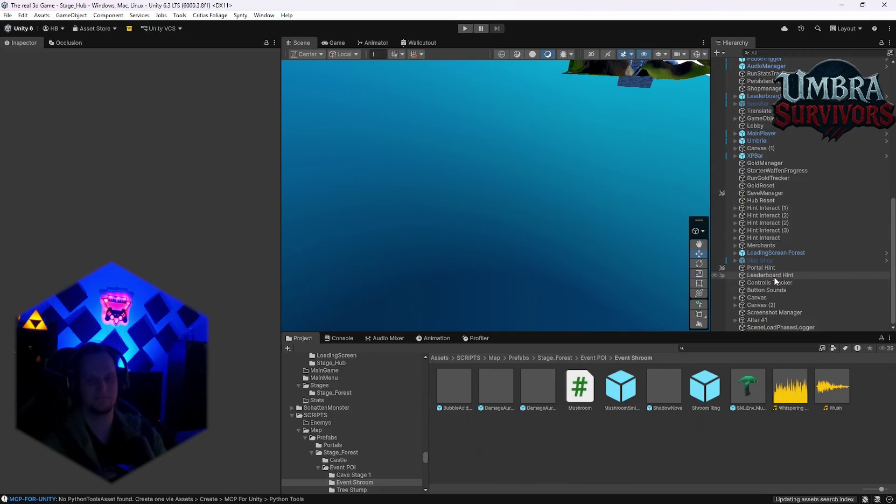
click(764, 252)
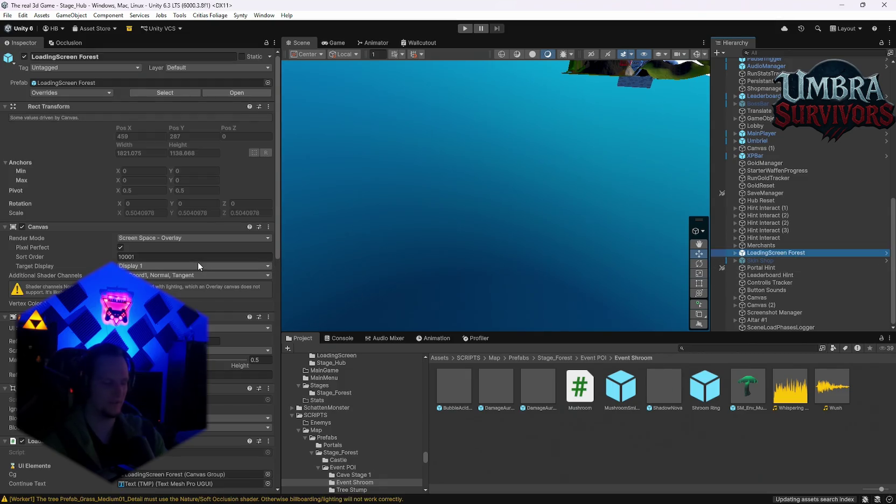
scroll(198, 262, down, 5)
scroll(198, 262, down, 5)
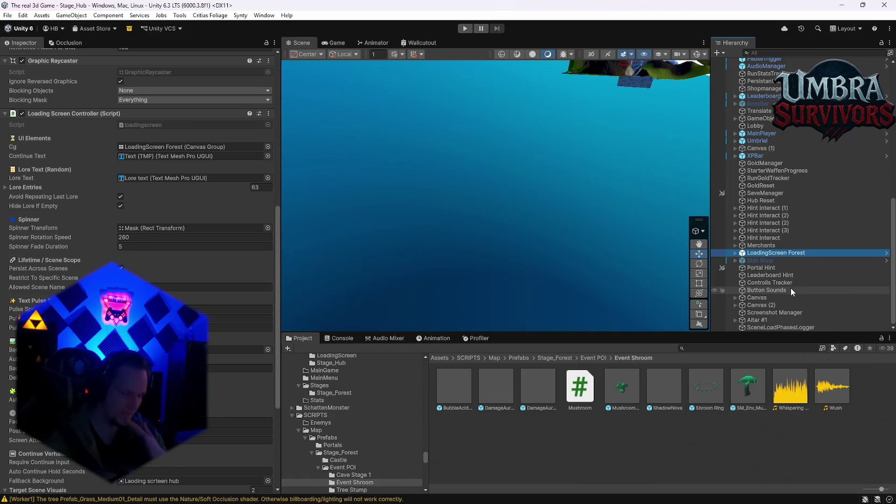
scroll(791, 288, up, 15)
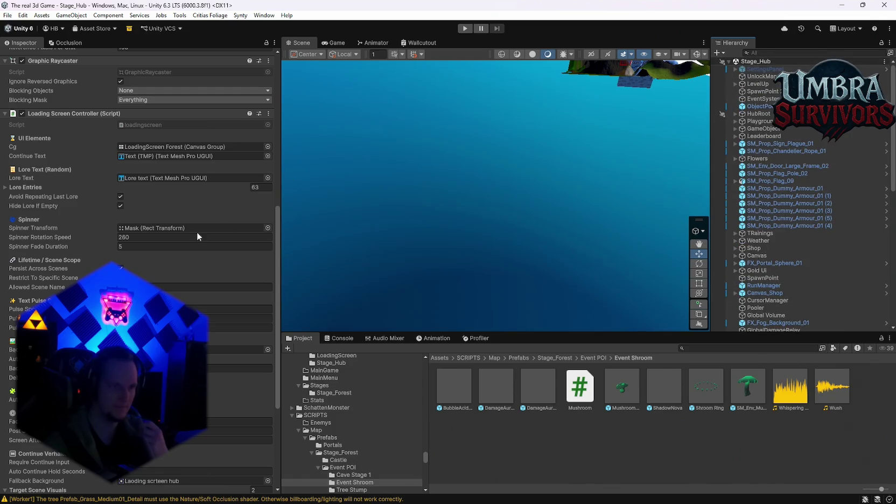
scroll(155, 268, up, 10)
scroll(156, 268, up, 3)
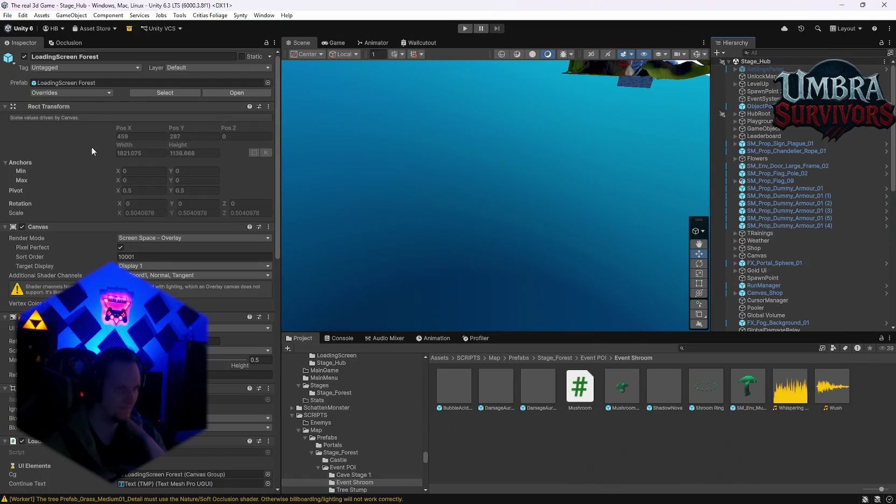
scroll(827, 277, down, 10)
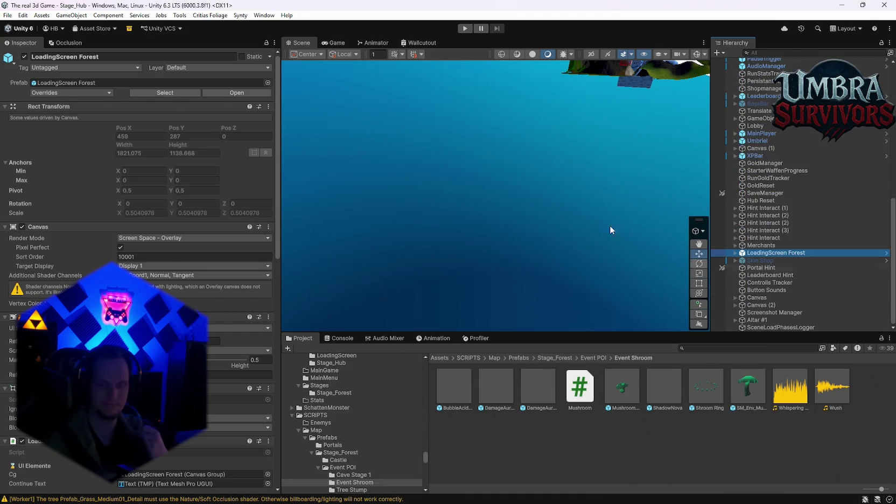
click(6, 15)
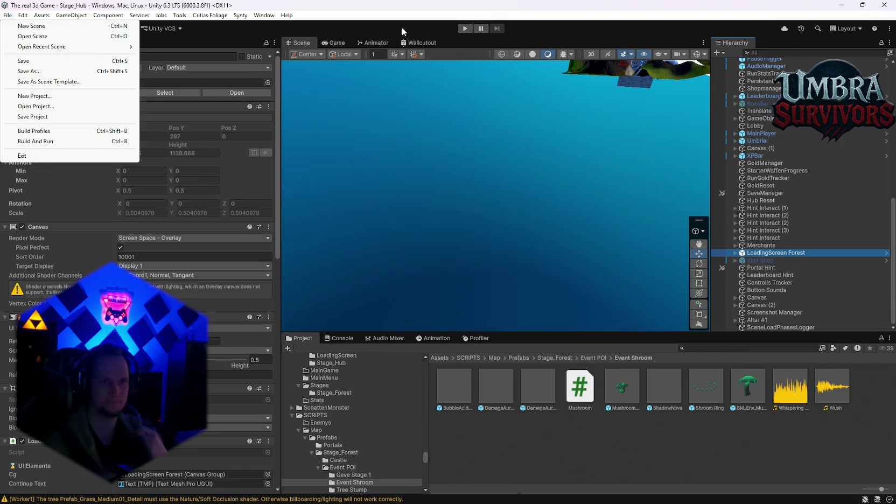
Build the Windows player from Build Profiles into the ContentBuilder 'content' folder.
click(34, 131)
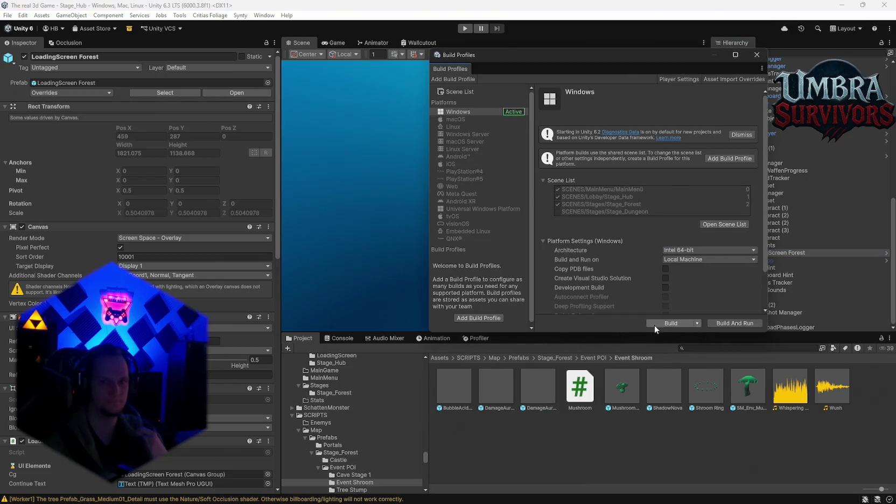
click(655, 324)
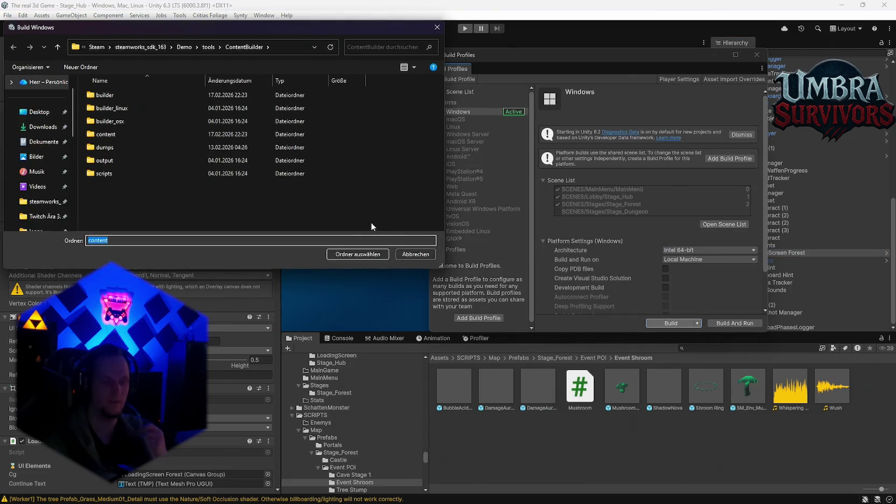
click(341, 256)
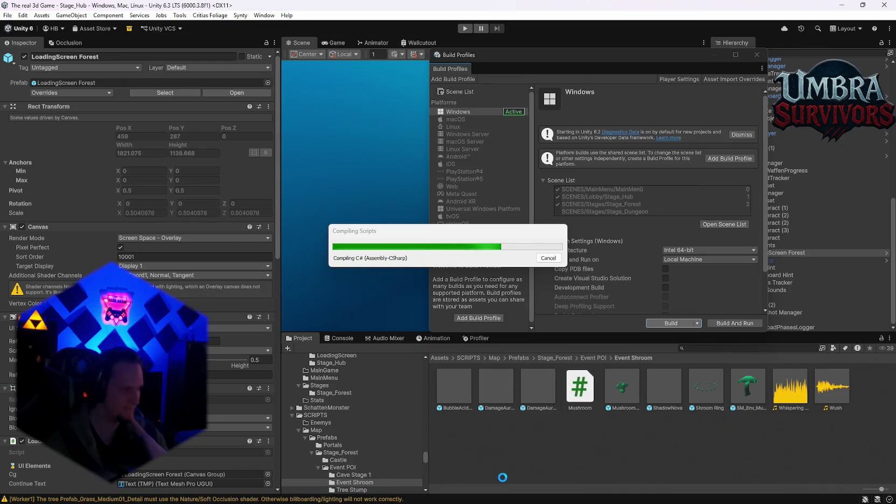
mouse_move(512, 502)
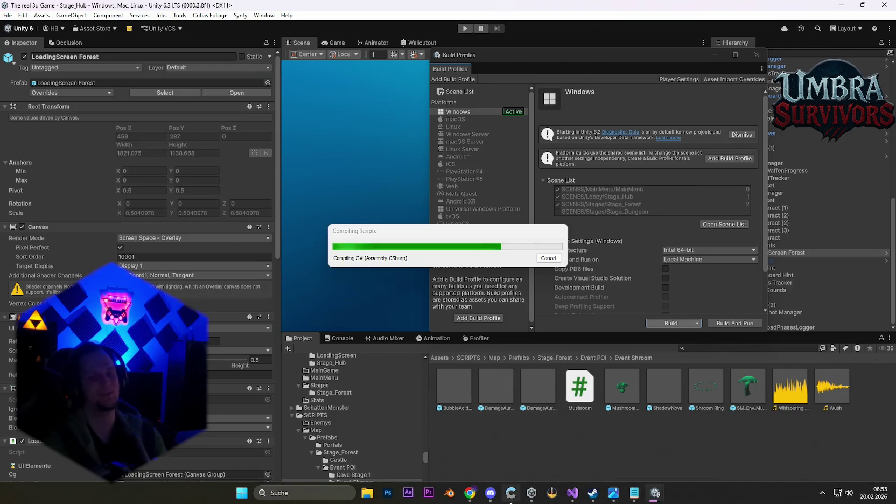
mouse_move(470, 493)
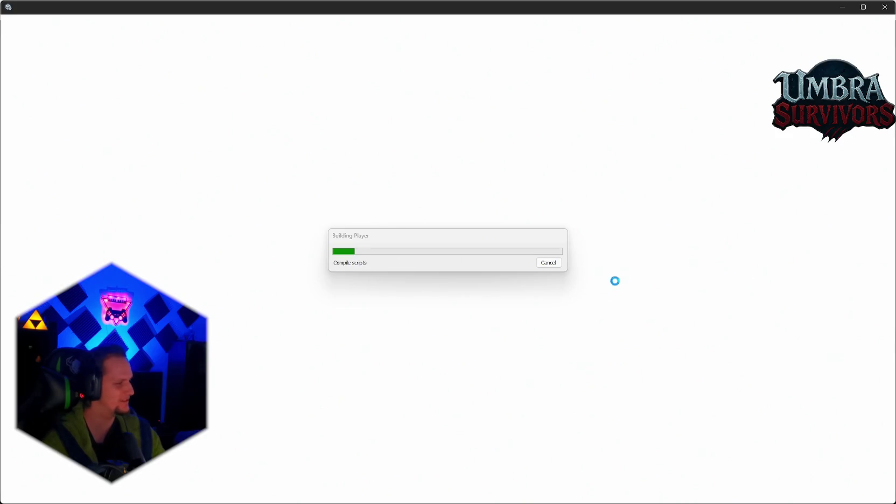
Bring up the Notepad notes while the player build keeps running.
mouse_move(572, 501)
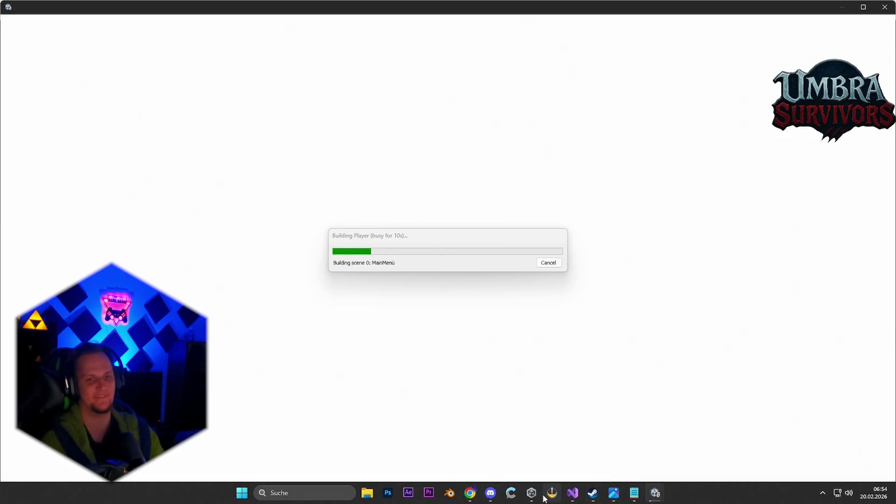
click(634, 494)
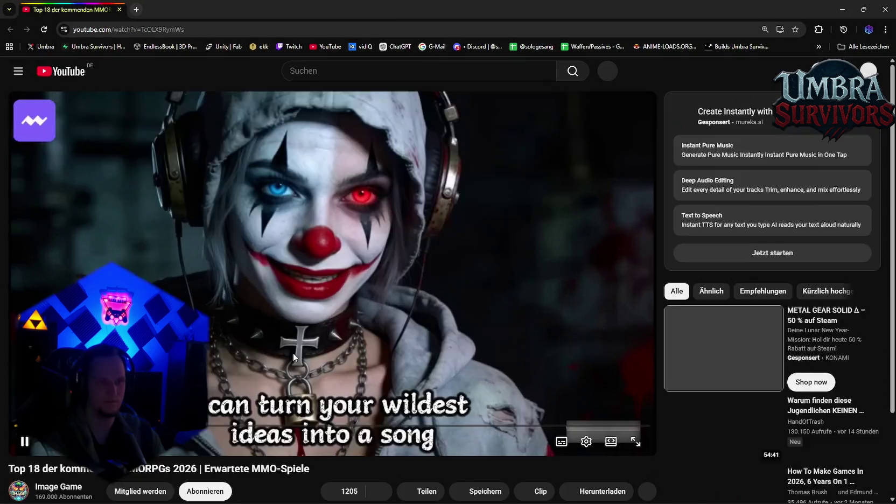
Expand the video description's game list and open the Ashes of Creation Steam page.
scroll(263, 365, down, 5)
click(194, 268)
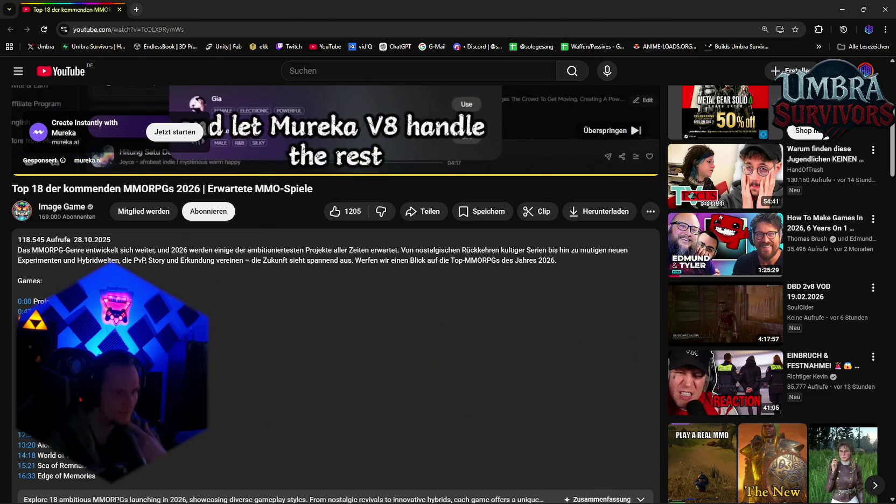
scroll(334, 296, up, 2)
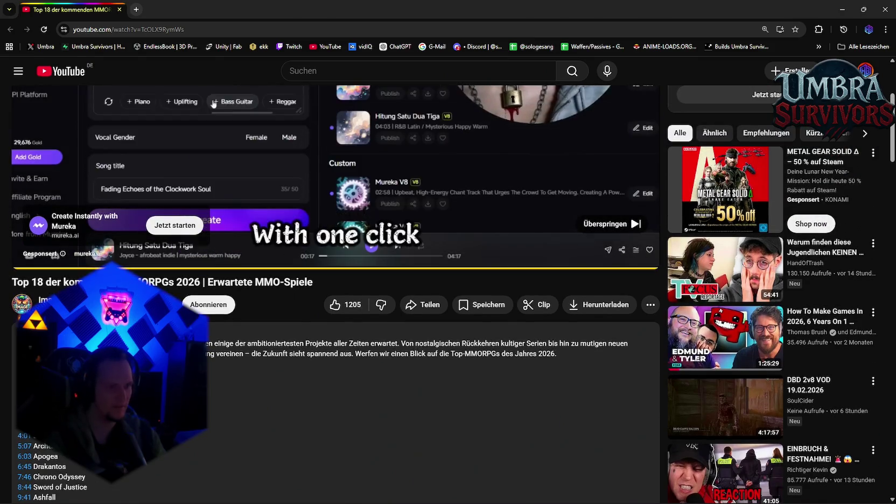
scroll(334, 215, up, 2)
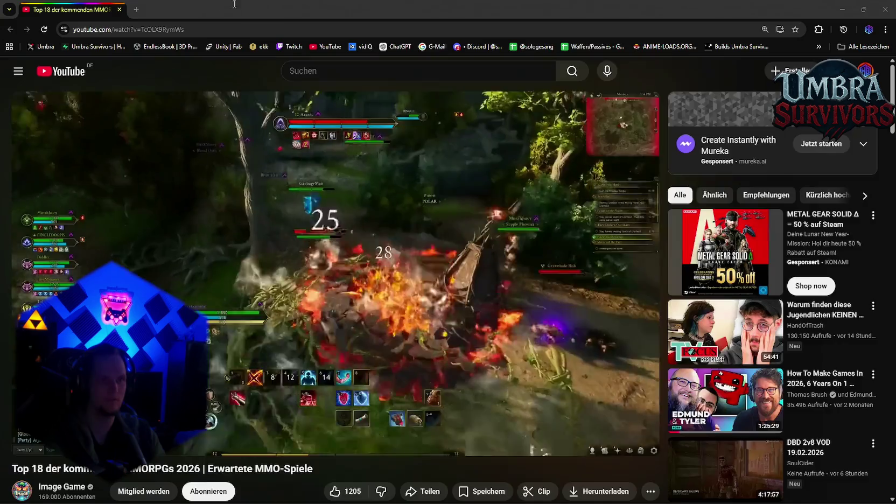
click(190, 13)
scroll(696, 359, down, 2)
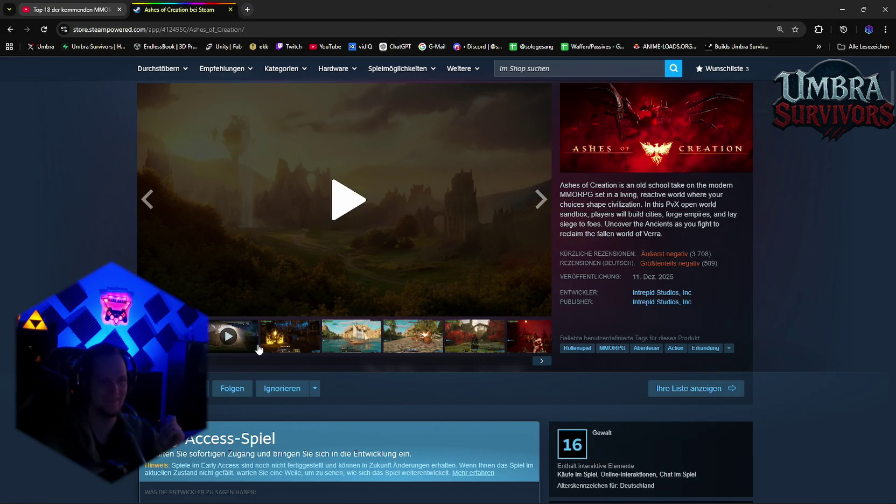
Browse the store screenshots: ship, beach fight, red forest, red warrior and grassland.
click(351, 340)
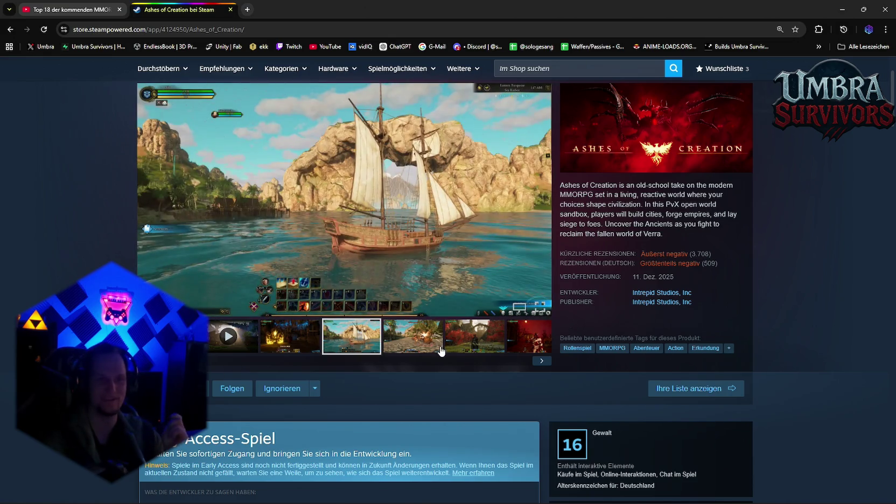
click(424, 338)
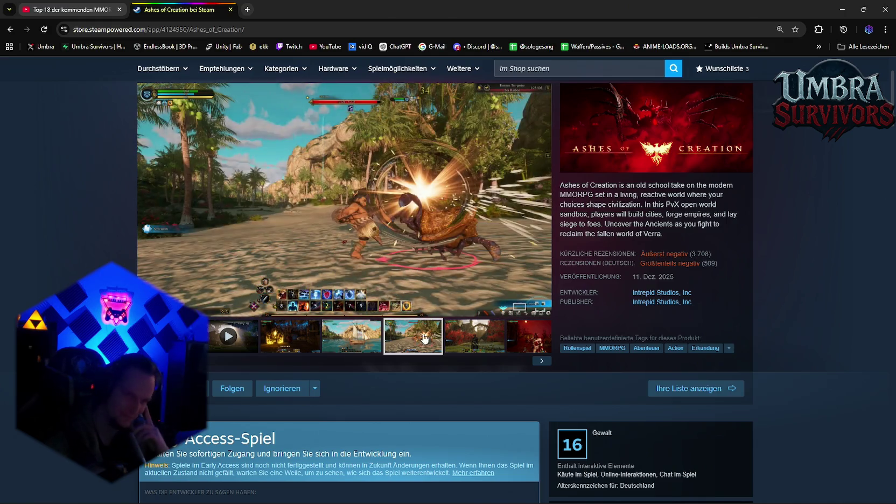
click(473, 345)
click(541, 365)
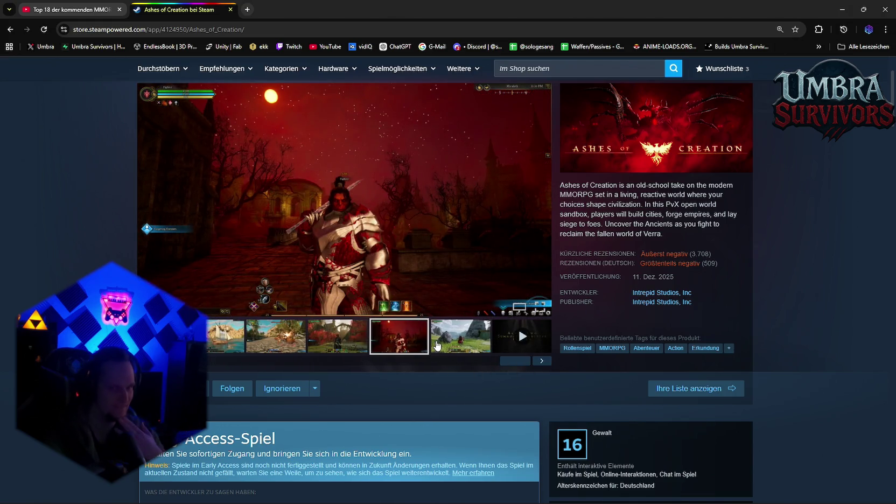
click(437, 345)
Play the next trailer video, then close the store tab and the browser.
click(542, 342)
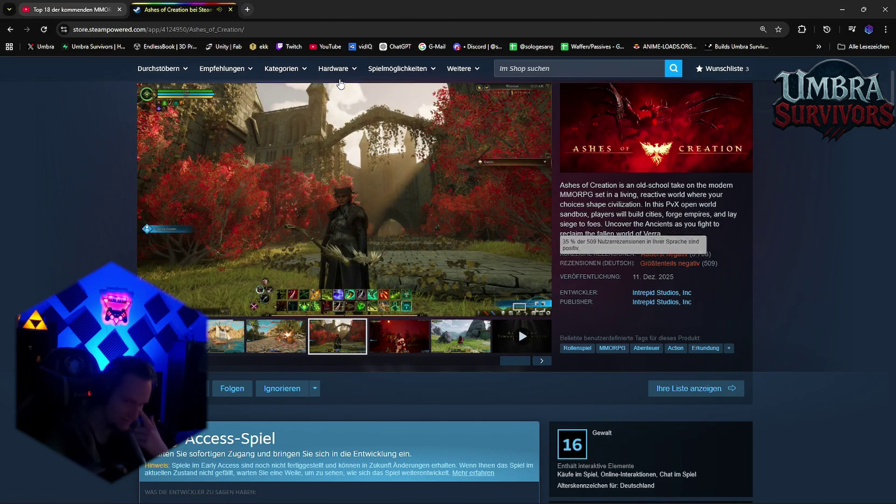
scroll(300, 253, down, 8)
scroll(332, 283, up, 10)
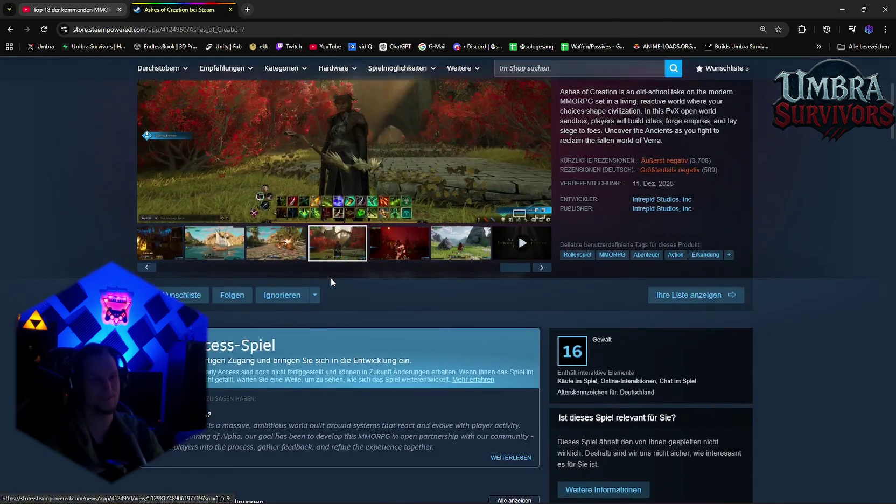
click(231, 10)
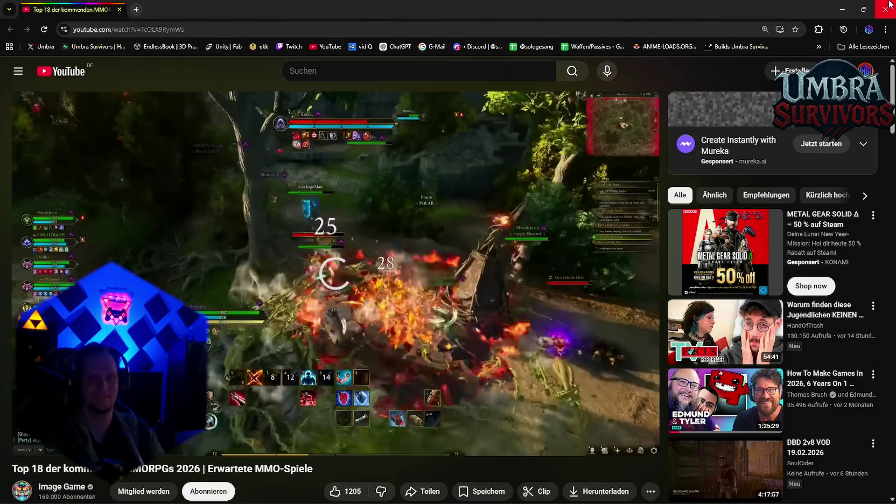
click(885, 9)
Select the Patch changelist from Infernal Torch through the Vampire orb line in Notepad.
mouse_move(593, 501)
click(634, 494)
scroll(438, 337, down, 15)
mouse_move(438, 354)
mouse_down()
mouse_move(323, 276)
mouse_move(320, 263)
mouse_up()
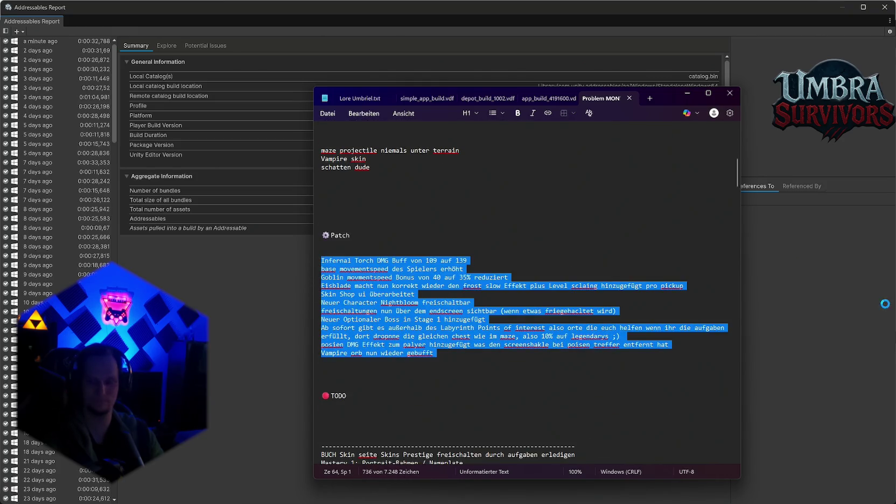
Minimize the notes to check the build, then bring up the Discord window.
click(688, 93)
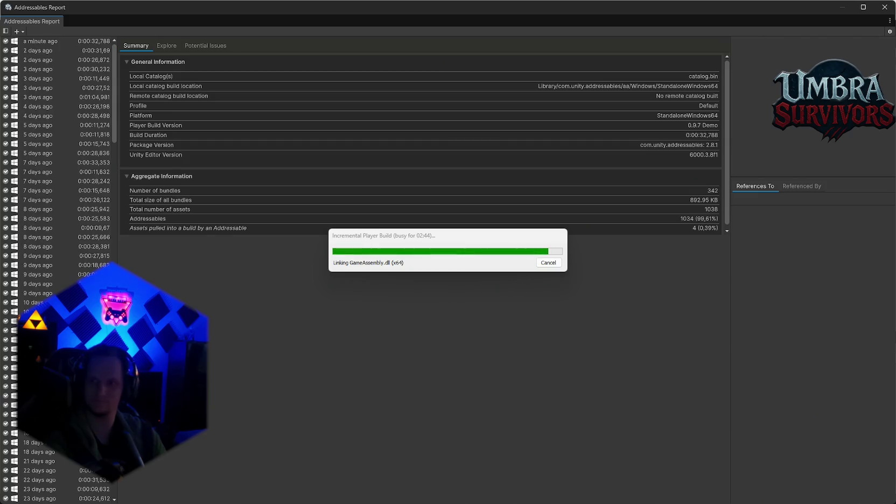
mouse_move(520, 502)
click(491, 493)
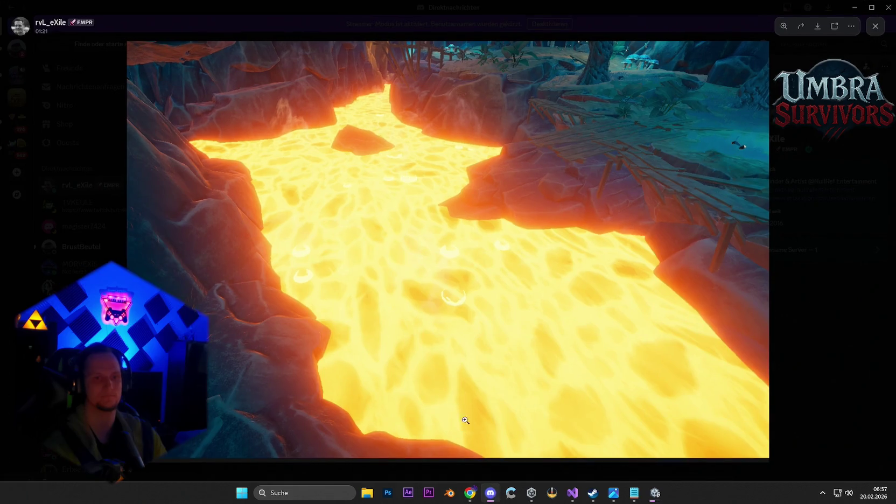
Close the lava image and jump to the Wood Wide Web server's #Patches channel.
click(871, 37)
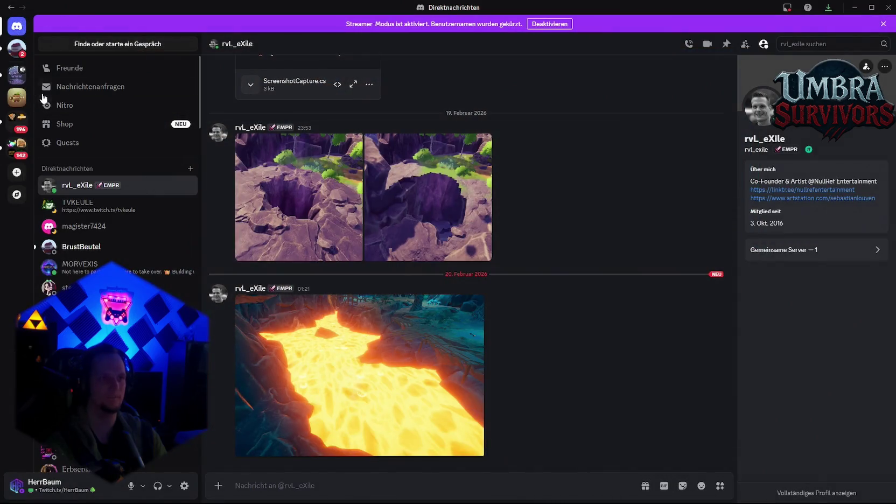
click(17, 71)
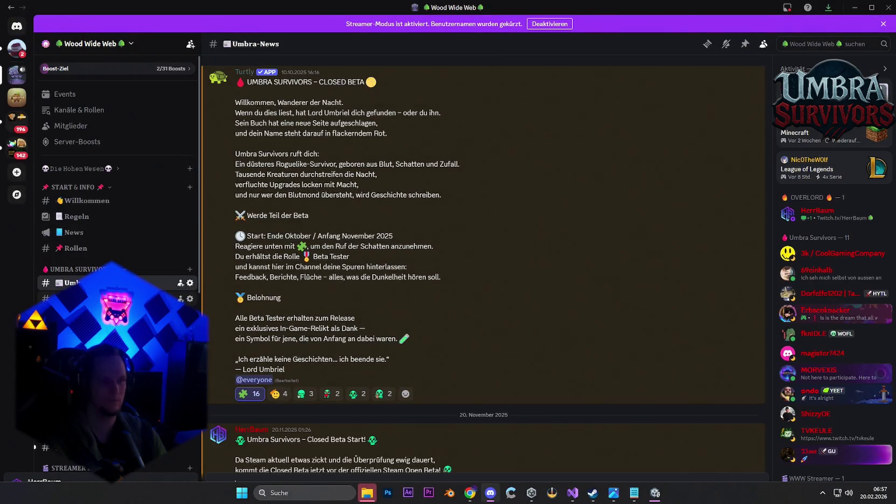
key(alt+Down)
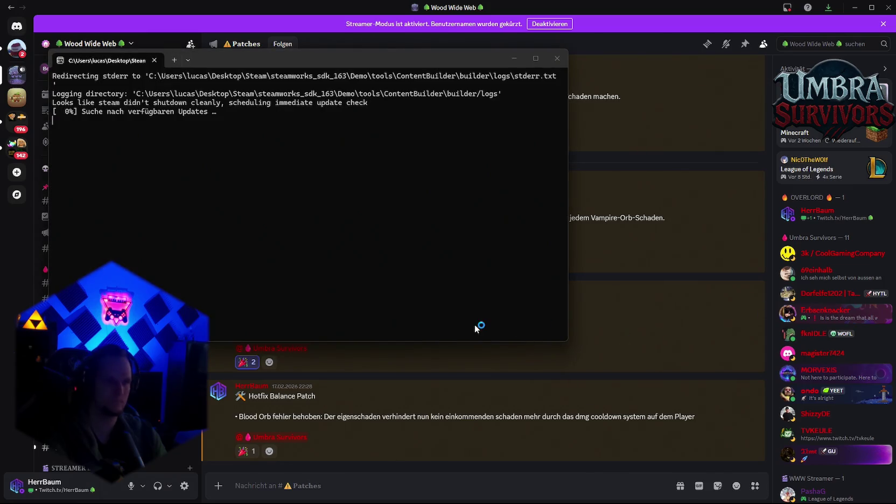
Log in to SteamCMD with the Steam account name.
text(login herrbau)
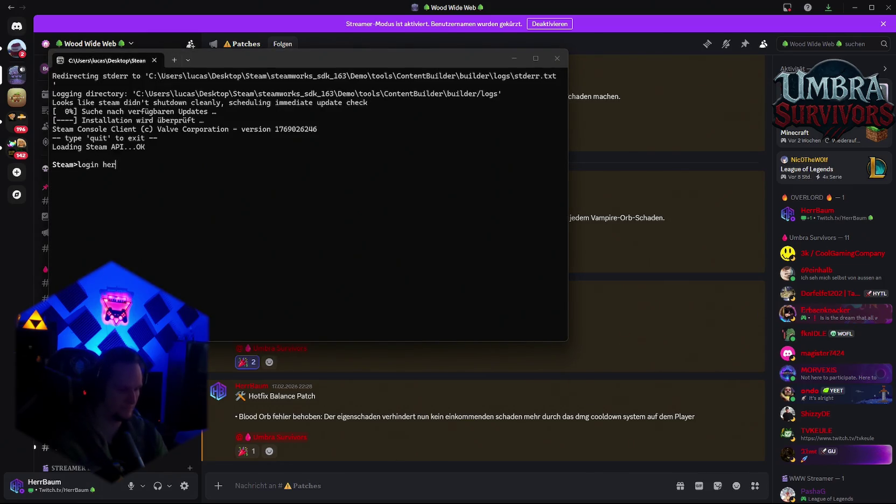
text(mttv)
key(Return)
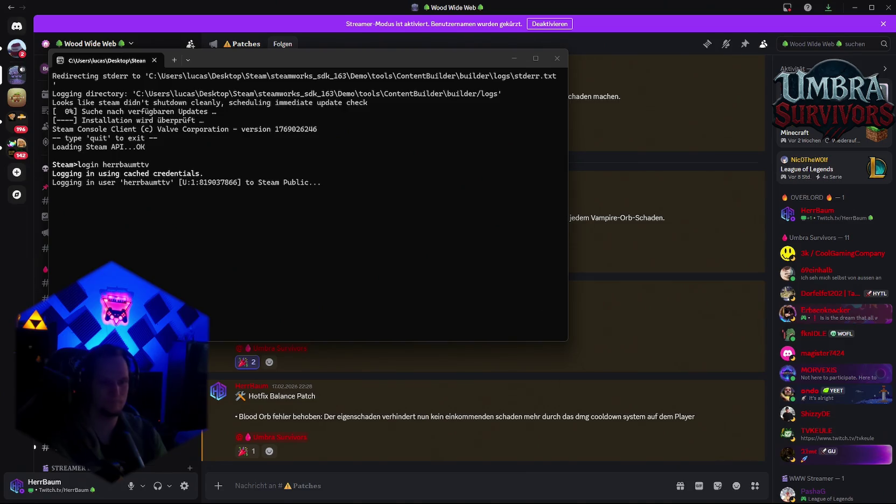
mouse_move(586, 493)
click(624, 493)
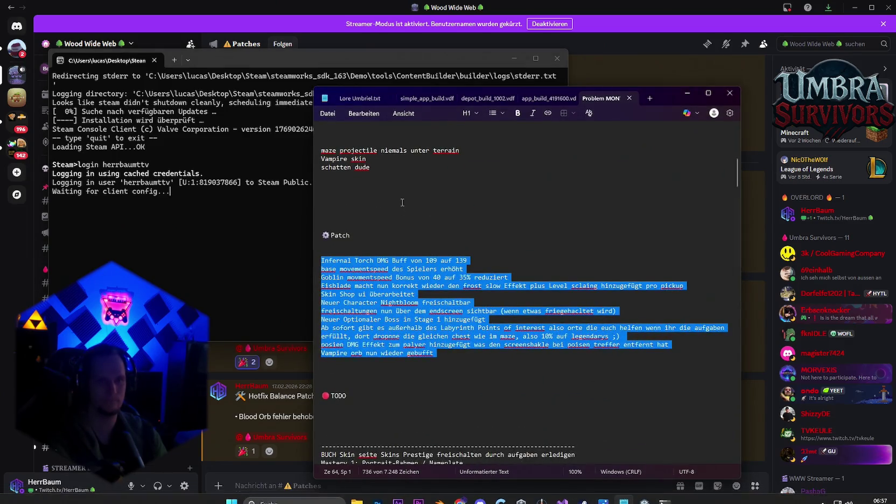
scroll(438, 229, up, 2)
click(753, 302)
scroll(502, 304, down, 3)
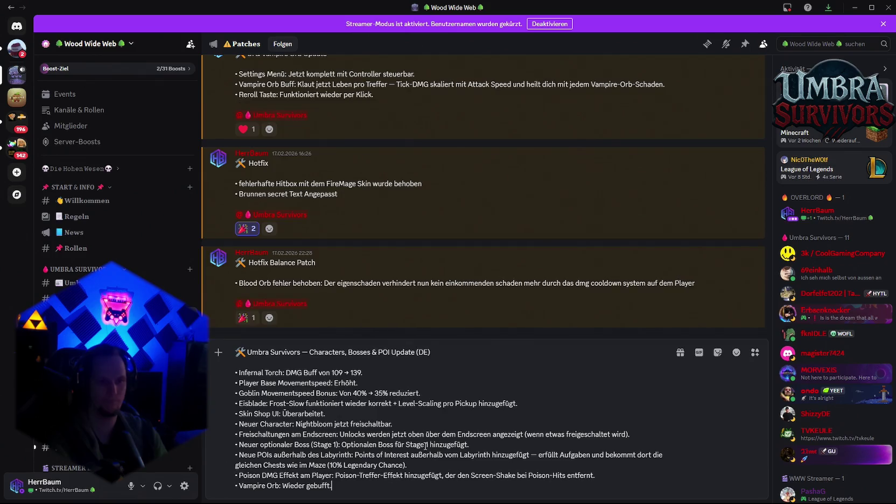
key(alt+Tab)
Paste the demo's run_app_build line from the notes into SteamCMD to start the AppID 4281810 upload.
drag(404, 140, 347, 134)
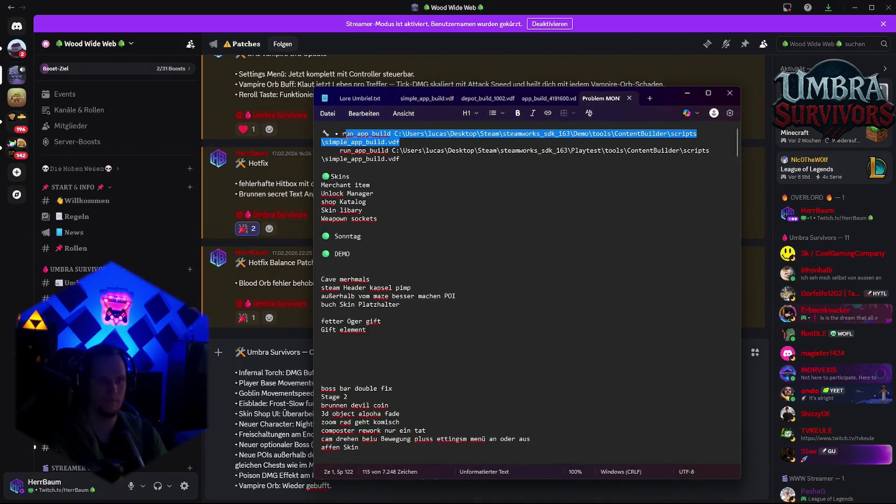
key(ctrl+c)
key(alt+Tab)
key(ctrl+v)
key(Return)
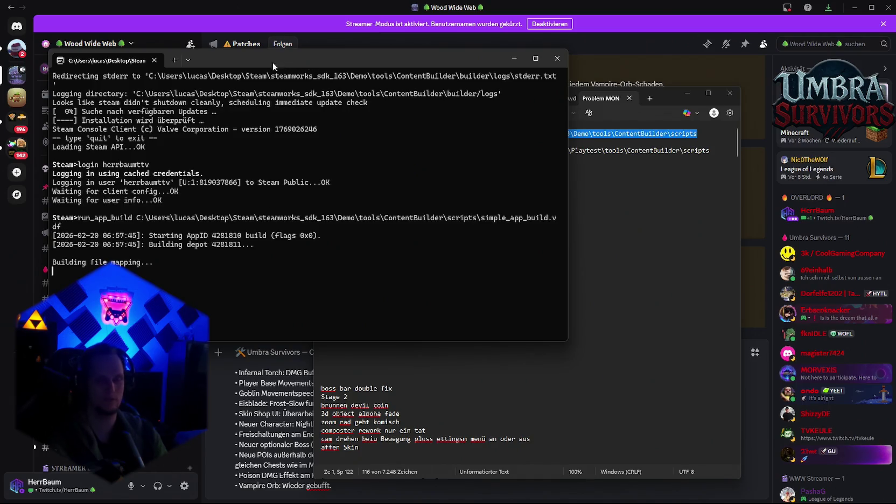
click(305, 467)
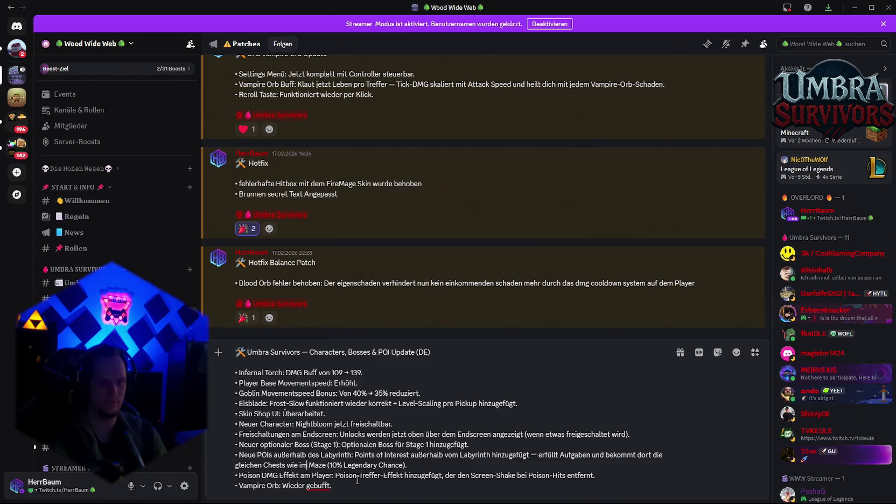
Make Infernal Torch read 109 → 139 dmg and delete the Eisblade level-scaling clause.
key(shift+Return)
key(shift+Return)
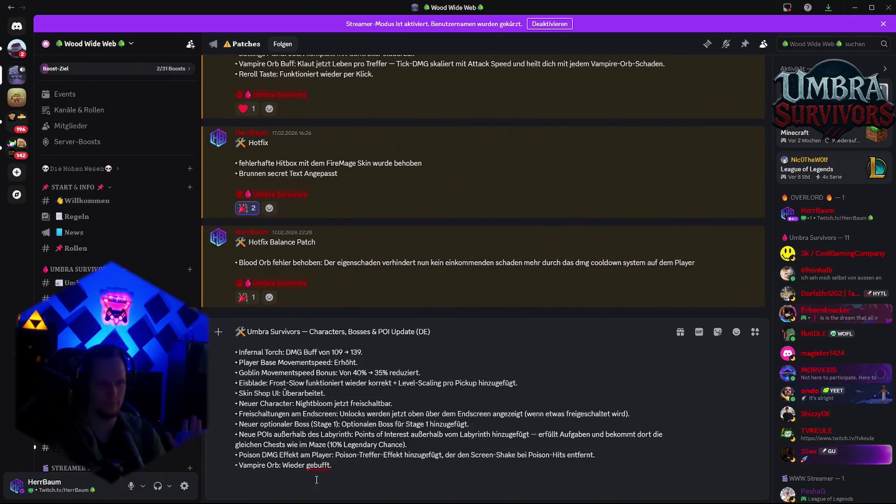
drag(364, 353, 307, 350)
click(368, 351)
text(dmg)
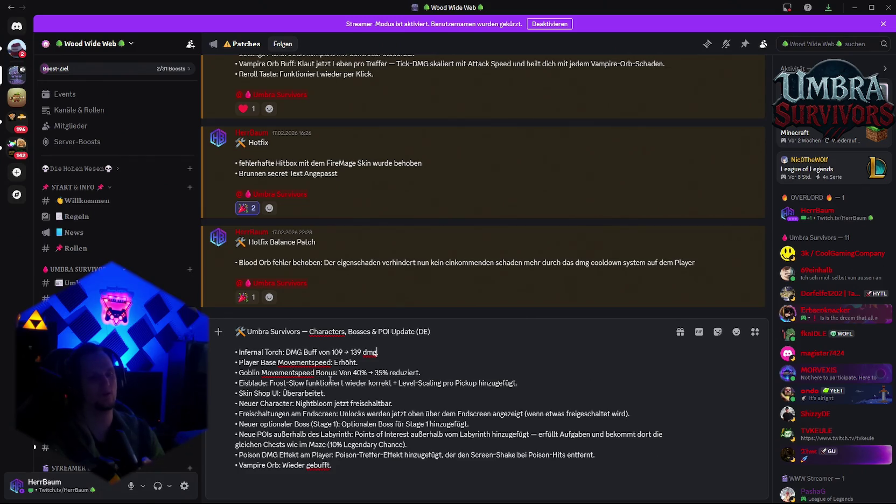
text(.)
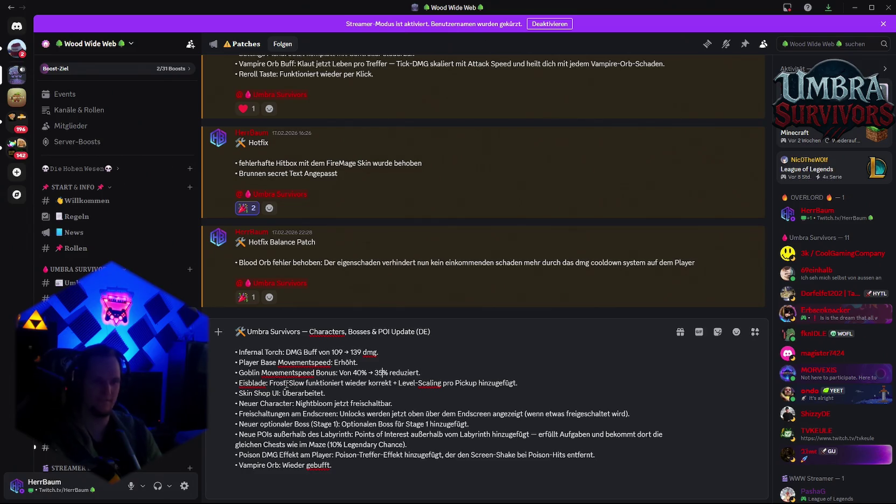
drag(518, 383, 394, 385)
key(BackSpace)
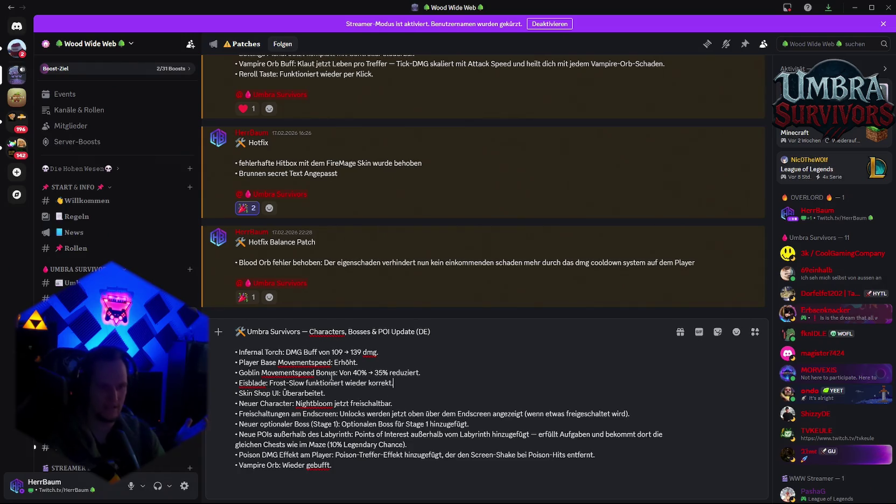
Review the wording of the Eisblade, Skin Shop, Nightbloom unlock and boss lines.
drag(330, 396, 237, 380)
click(311, 422)
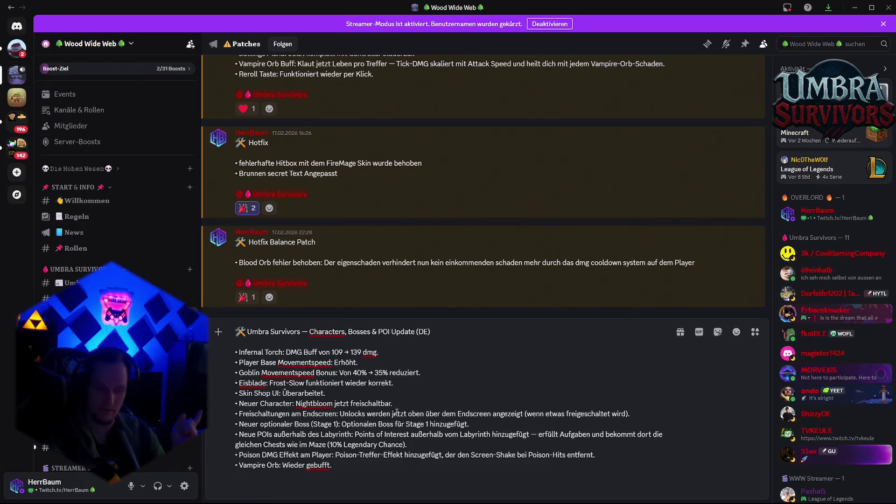
drag(399, 400, 326, 403)
click(326, 403)
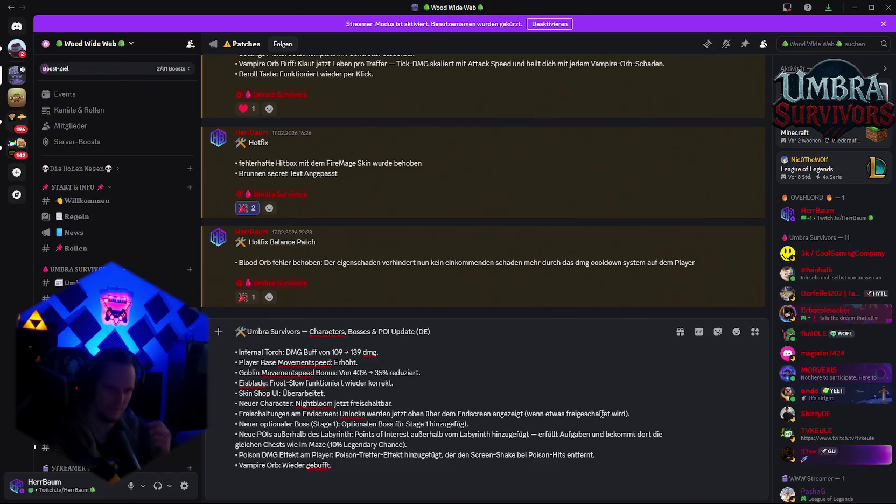
drag(244, 424, 406, 425)
click(413, 426)
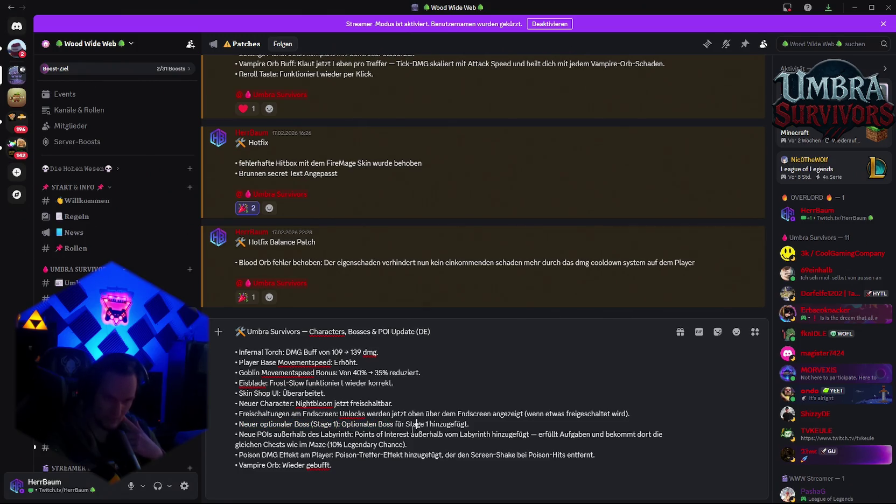
drag(478, 424, 378, 425)
click(379, 424)
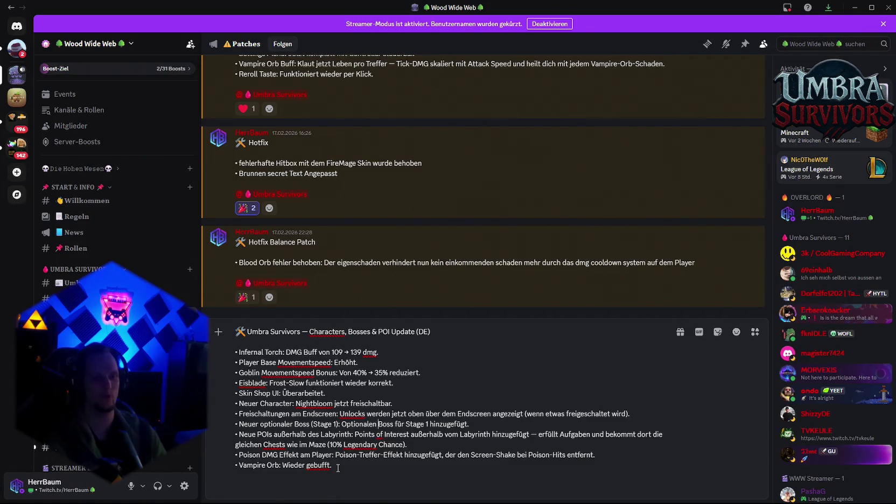
Replace the Vampire Orb line's period with ', kostet nun kein leben mehr'.
click(288, 474)
key(BackSpace)
key(BackSpace)
text(, kostet nun ke)
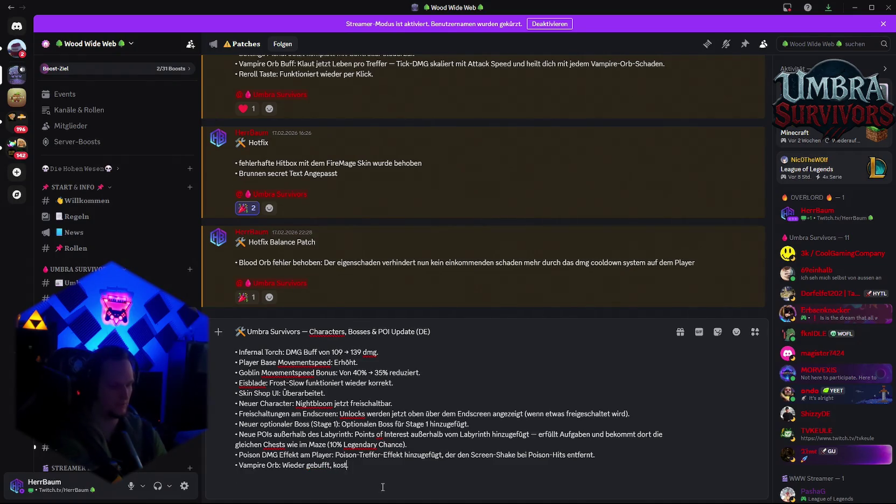
text(in leben mehr)
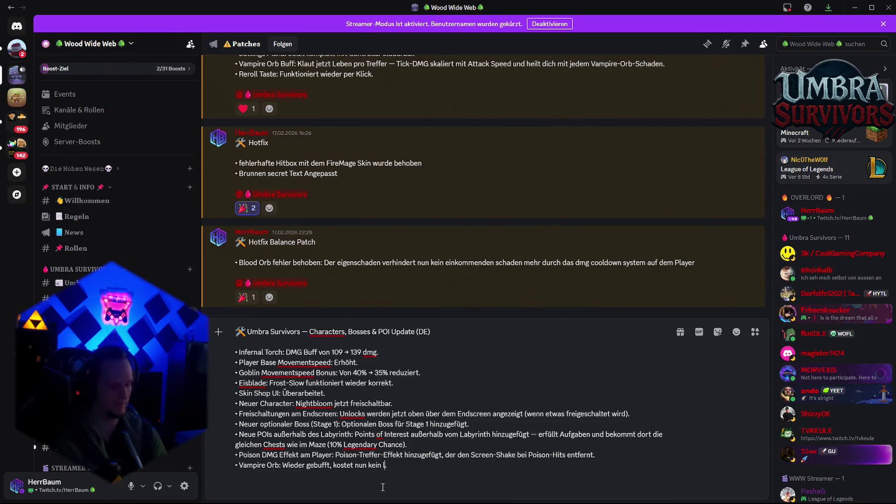
key(ctrl+s)
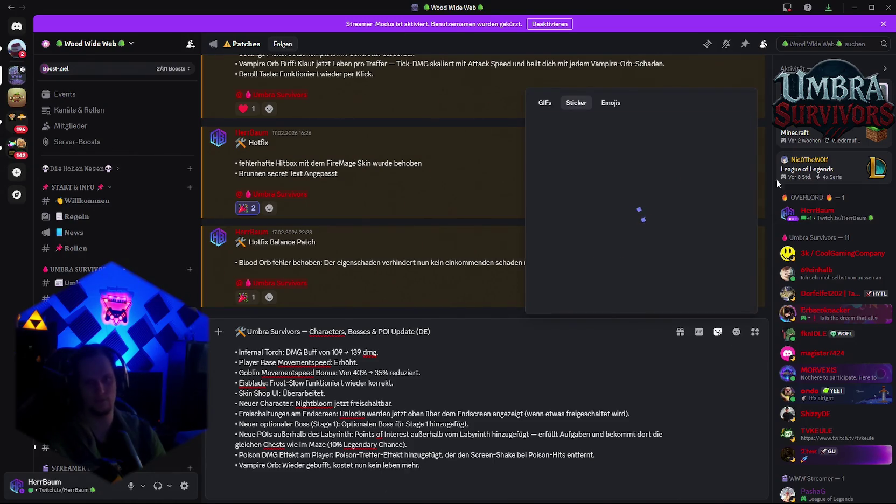
key(Escape)
key(alt+Tab)
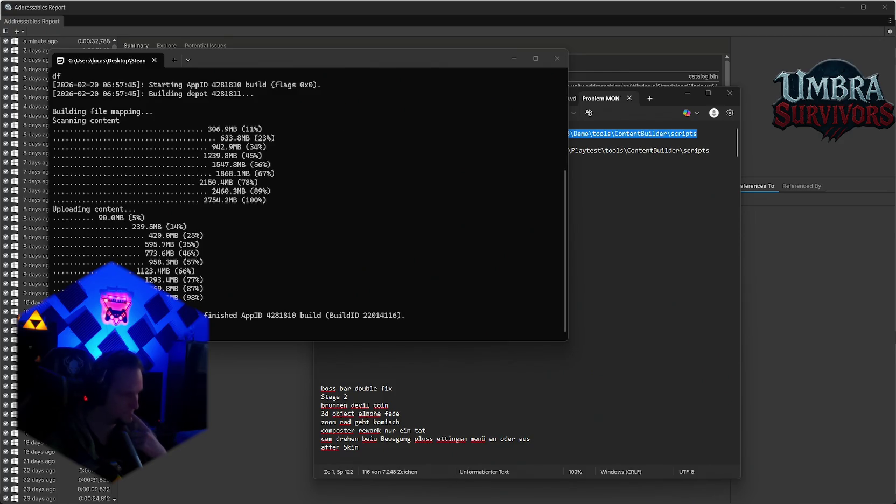
Return to the Discord draft with the cursor after the Vampire Orb line.
mouse_move(563, 501)
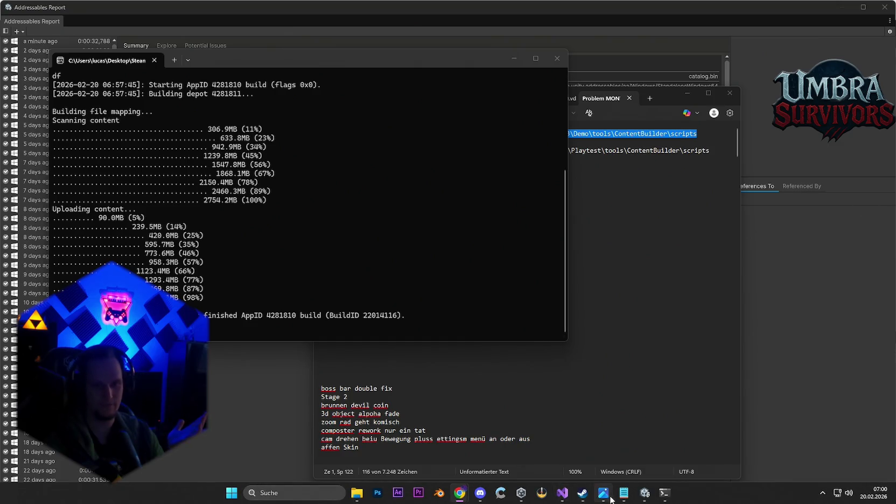
click(582, 495)
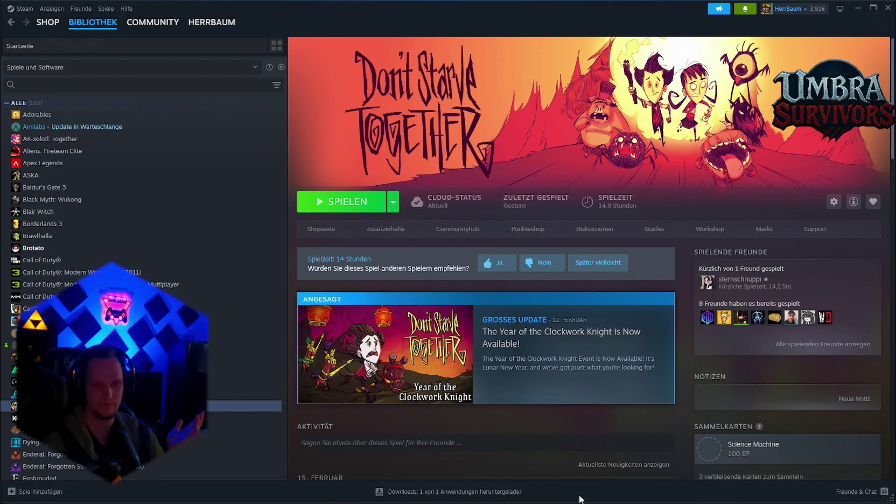
click(580, 496)
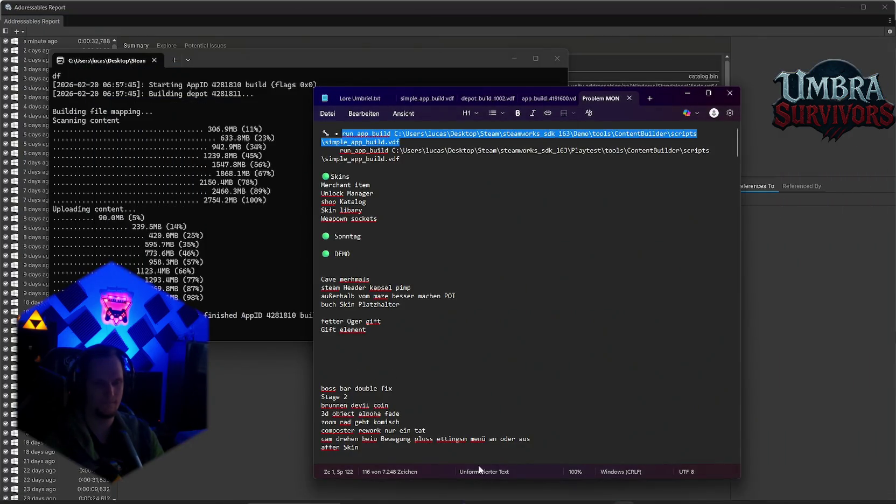
click(479, 496)
click(429, 467)
click(424, 467)
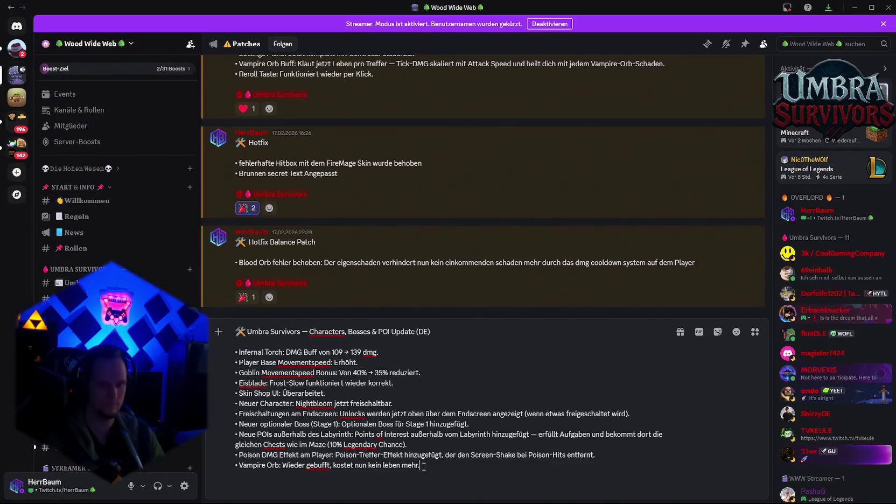
Add the bullet 'Grenade launcher verursacht nun keine Performance Probleme mehr.' with corrected spelling.
key(shift+Return)
key(ctrl+v)
text(Grenade l)
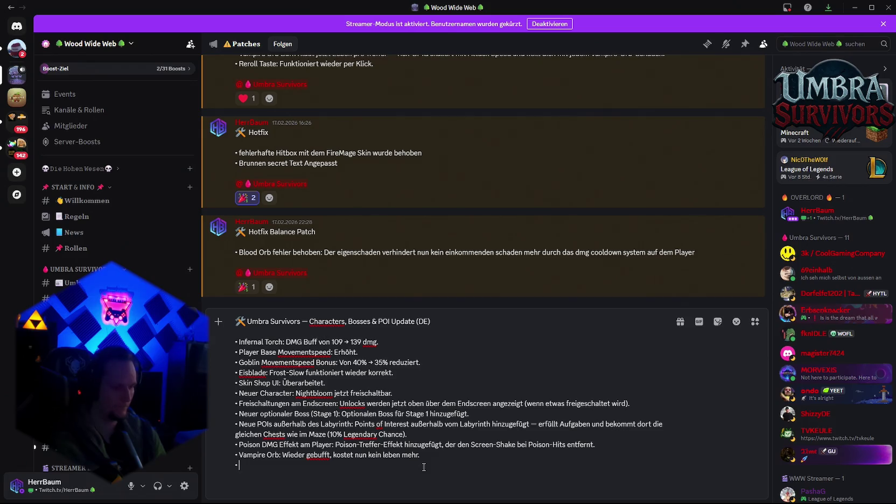
text(auncher)
key(BackSpace)
key(BackSpace)
key(BackSpace)
text(auncher verursacht nun keine perfomance proble)
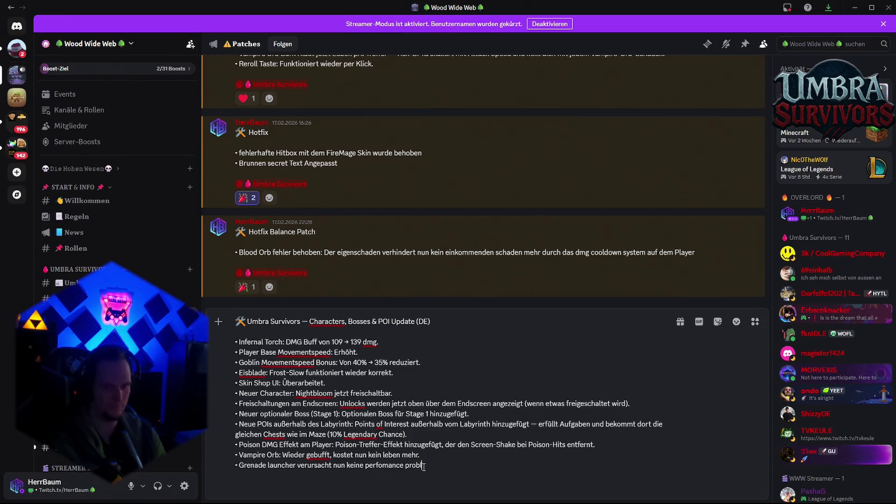
text(me mehr)
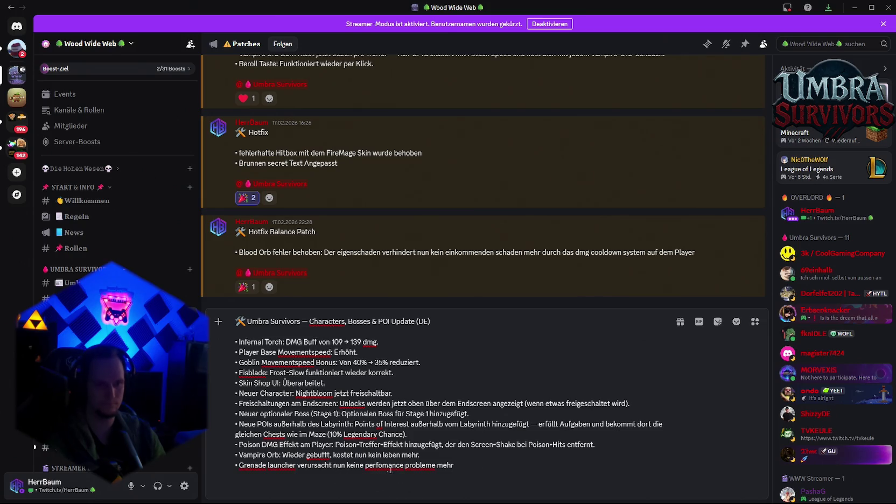
right_click(373, 463)
click(423, 325)
right_click(427, 467)
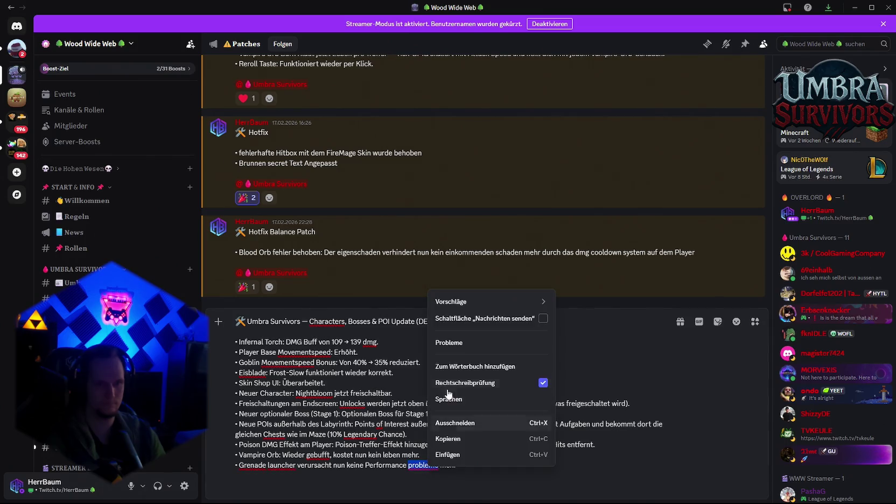
click(459, 341)
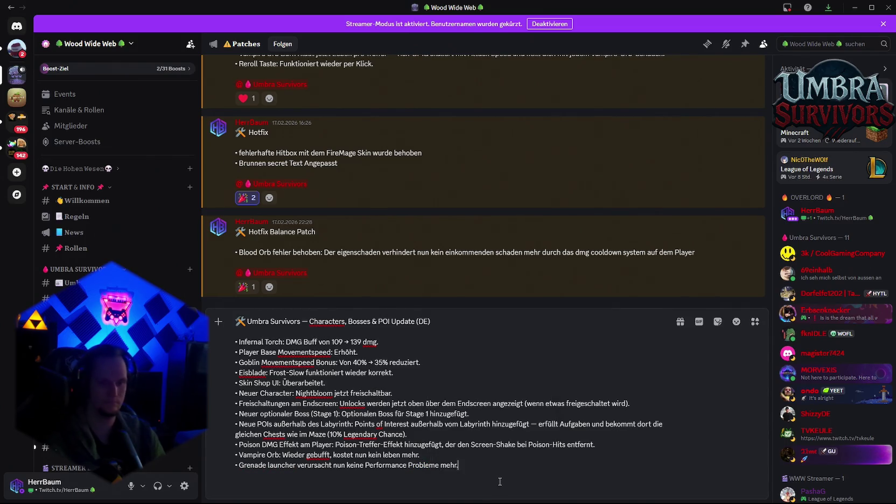
text(.)
Mention the Umbra Survivors role on a new line below.
key(shift+Return)
text(@umbr)
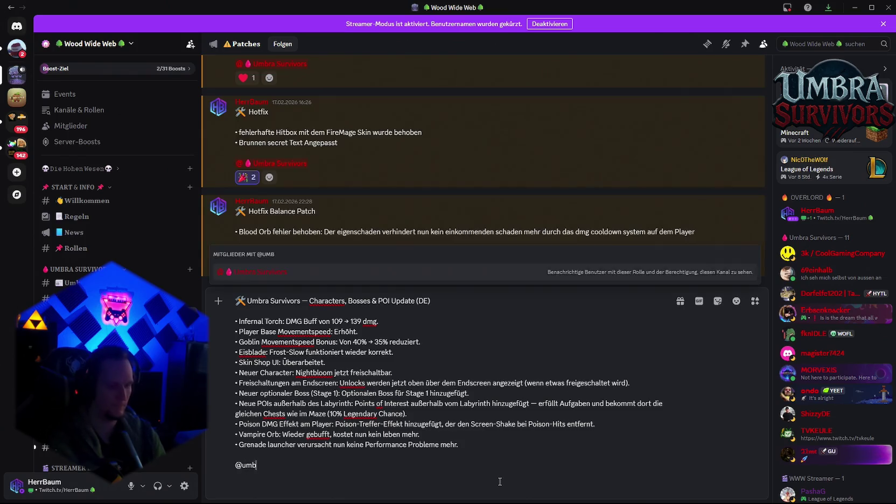
text(a)
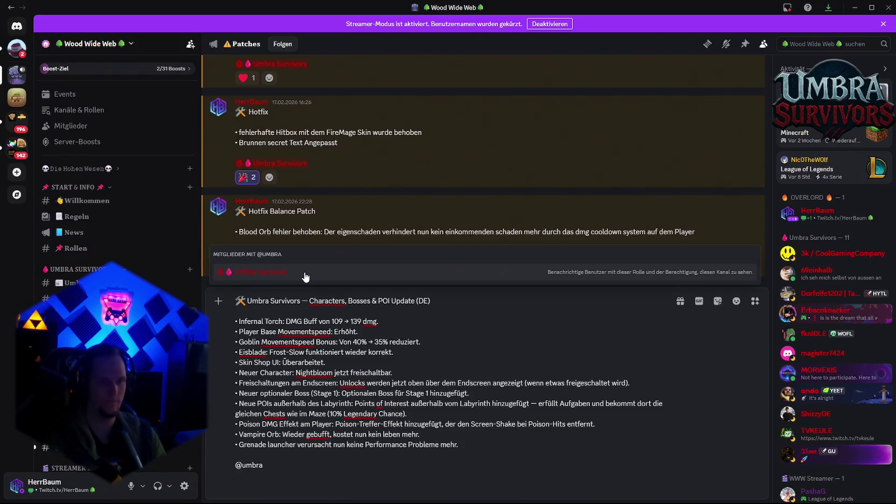
click(305, 272)
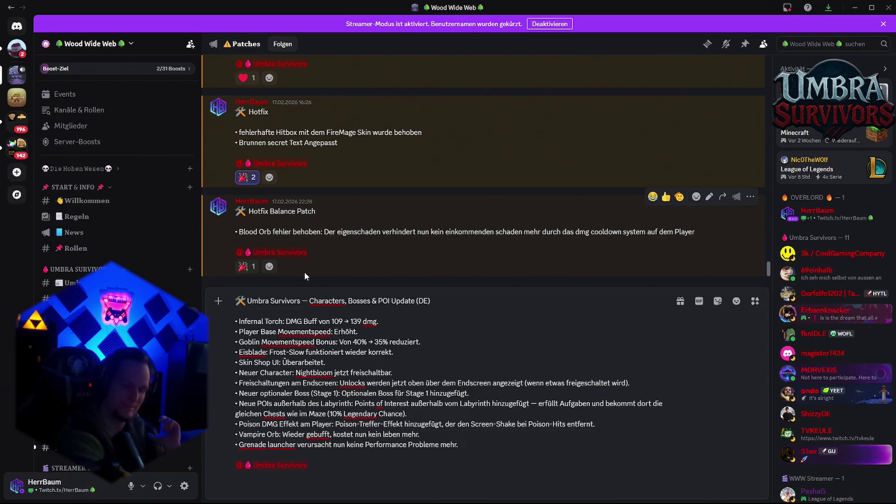
mouse_move(305, 503)
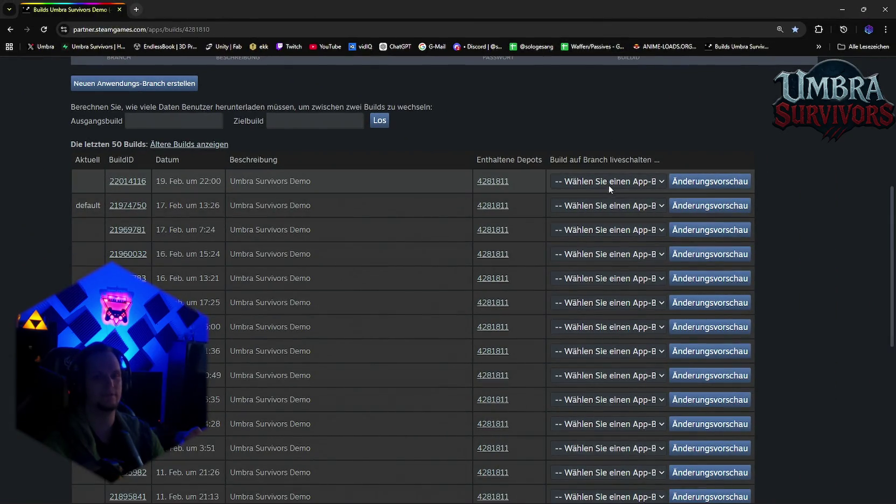
Set BuildID 22014116 live on the default branch, confirming with the mobile verification code.
click(609, 183)
click(580, 215)
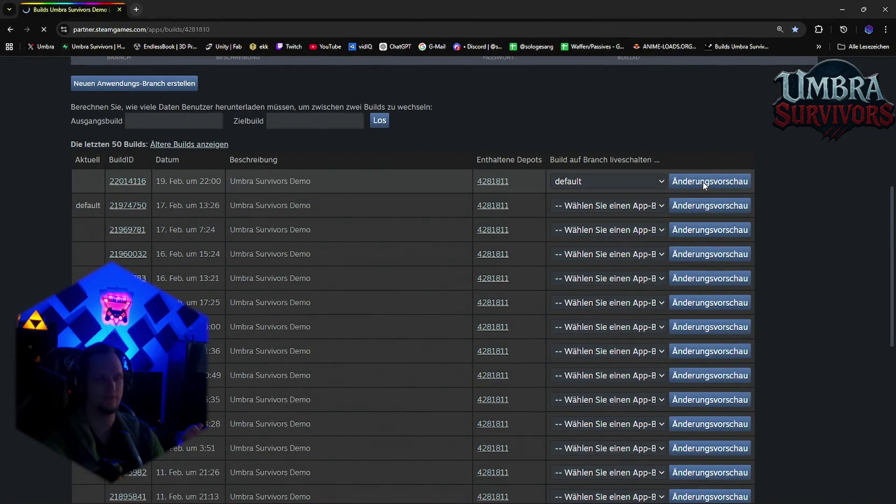
click(703, 182)
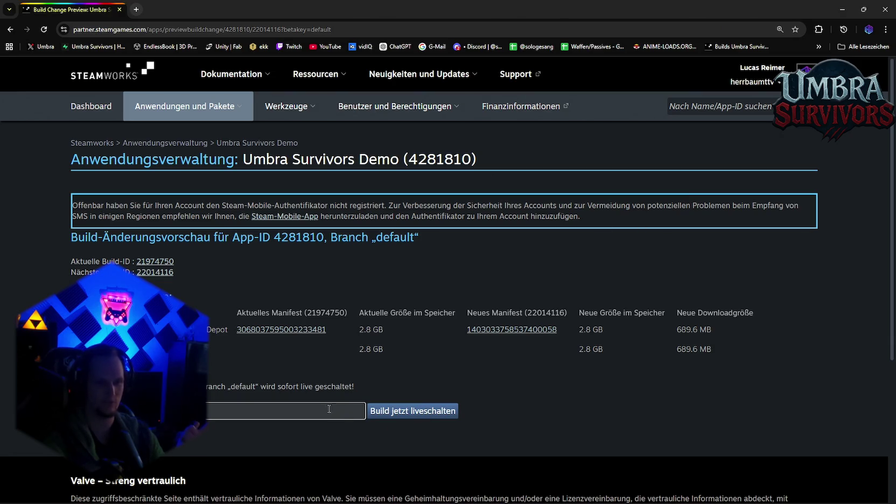
click(413, 411)
click(465, 101)
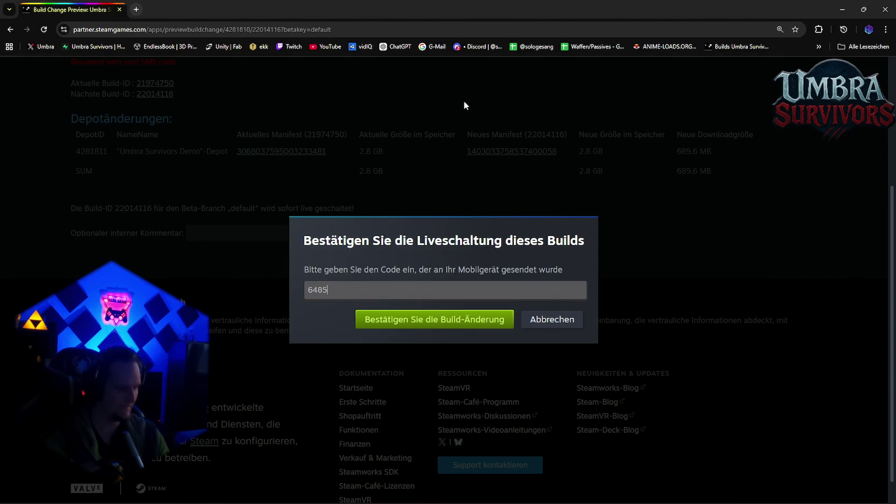
key(Return)
key(Return)
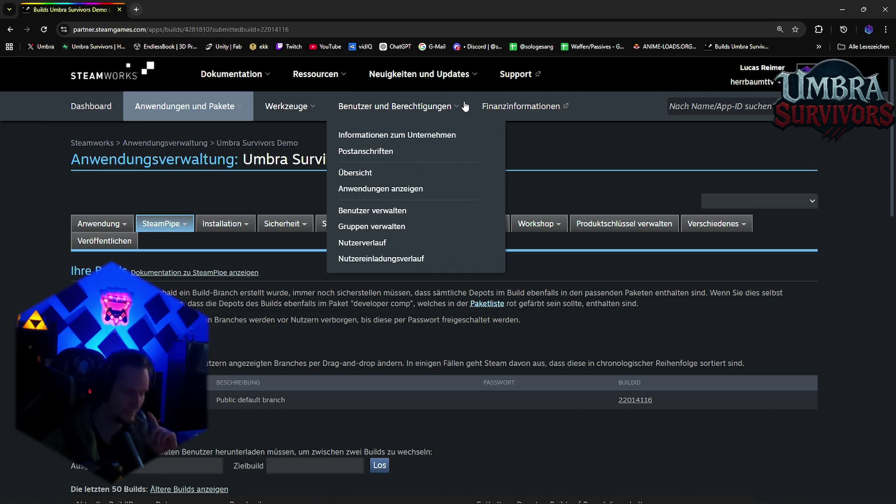
scroll(510, 226, down, 5)
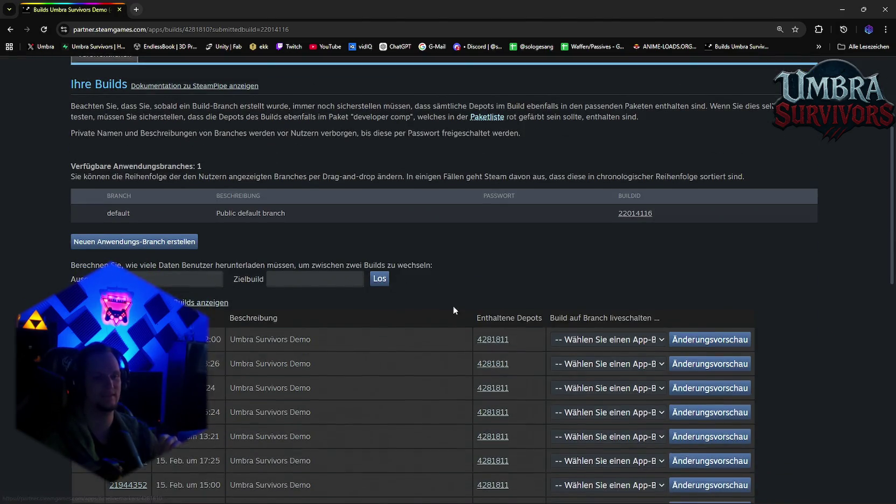
Trim the title to 'Characters, Bosses & POI Update' by removing '(DE)' and 'Umbra Survivors —'.
click(488, 498)
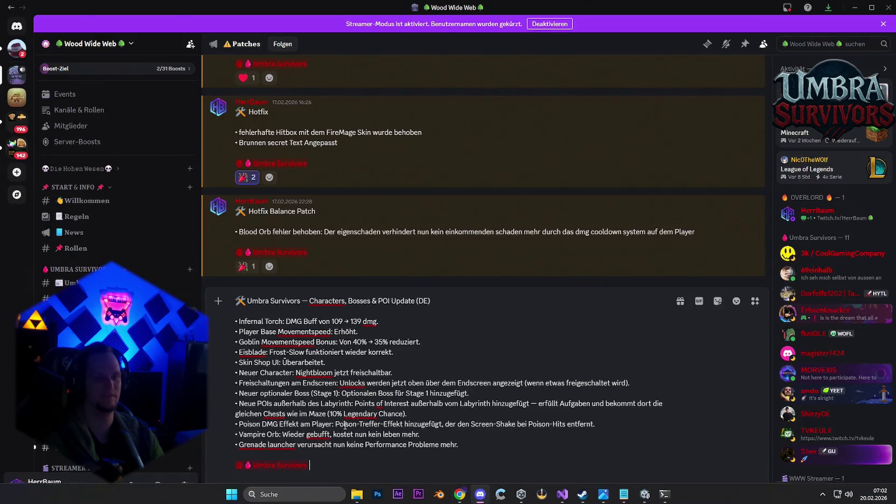
click(416, 301)
key(shift+End)
key(BackSpace)
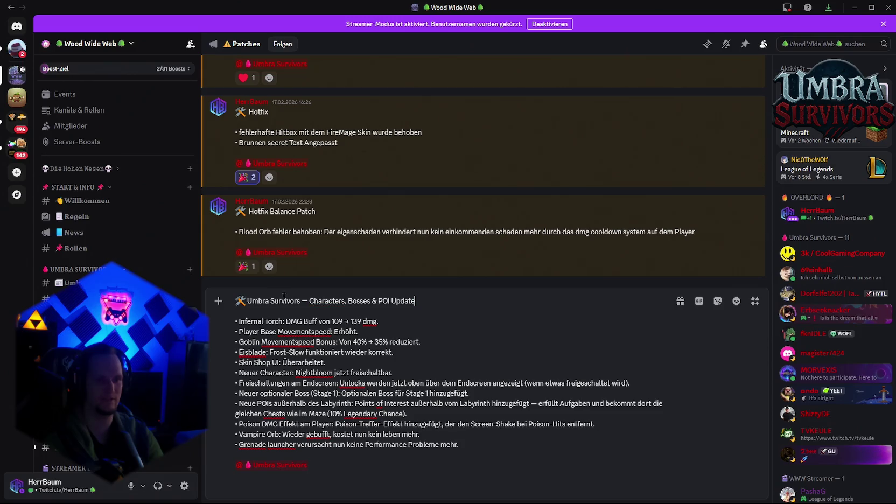
drag(309, 300, 248, 296)
key(BackSpace)
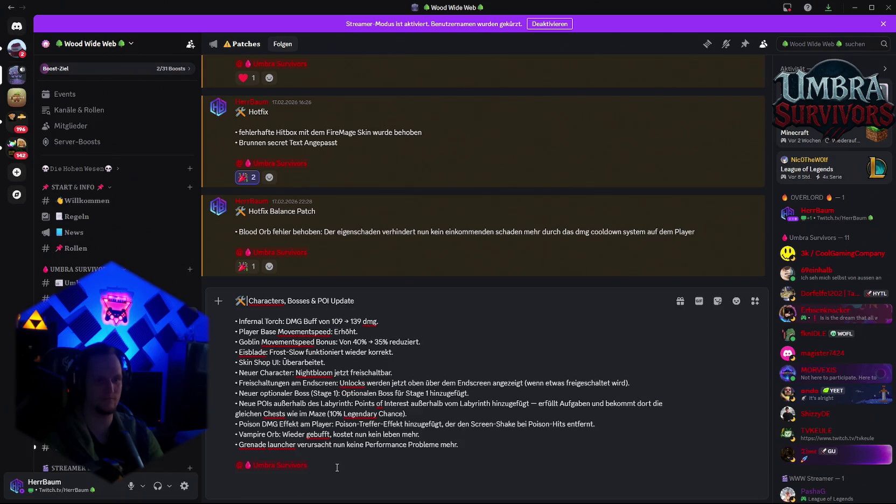
Post the patch notes and publish them to followers.
key(Return)
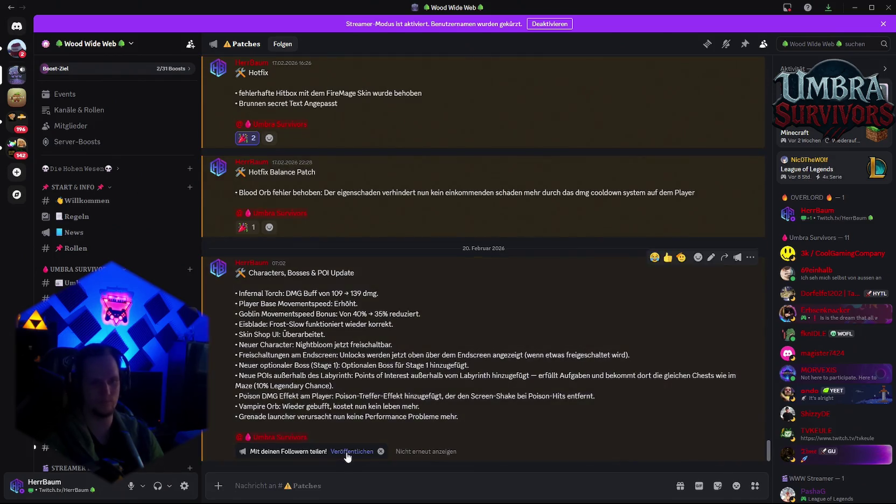
click(737, 256)
click(481, 291)
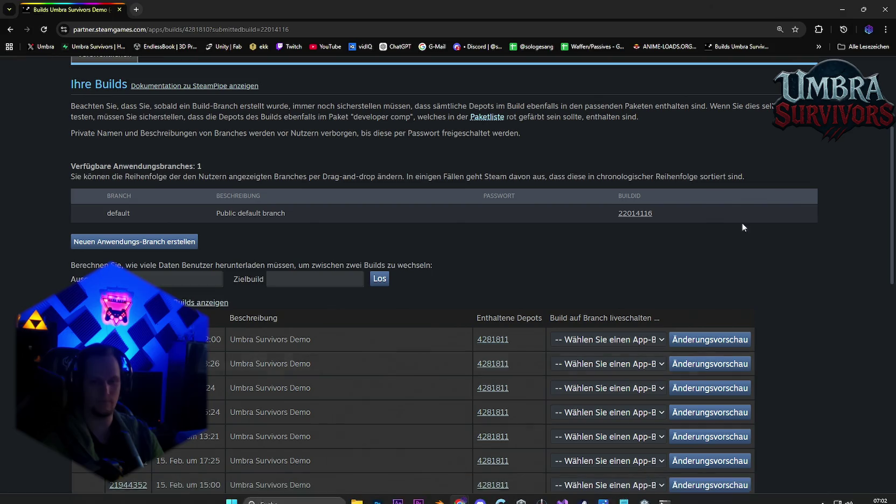
Launch Steam and go to the Umbra Survivors Demo library page.
click(843, 9)
key(super)
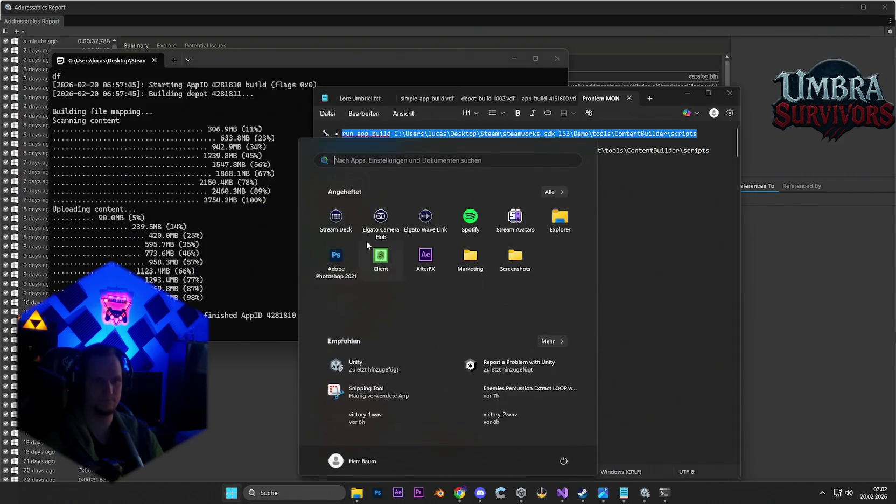
text(steam)
click(340, 247)
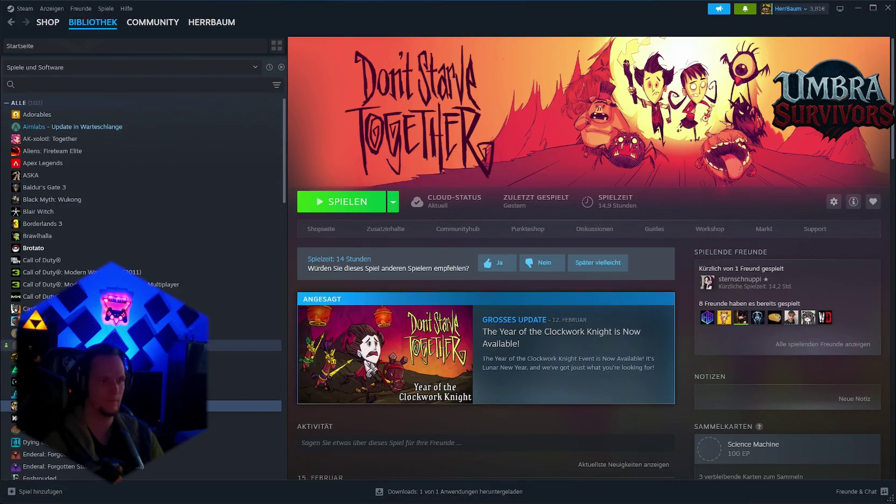
scroll(89, 218, down, 10)
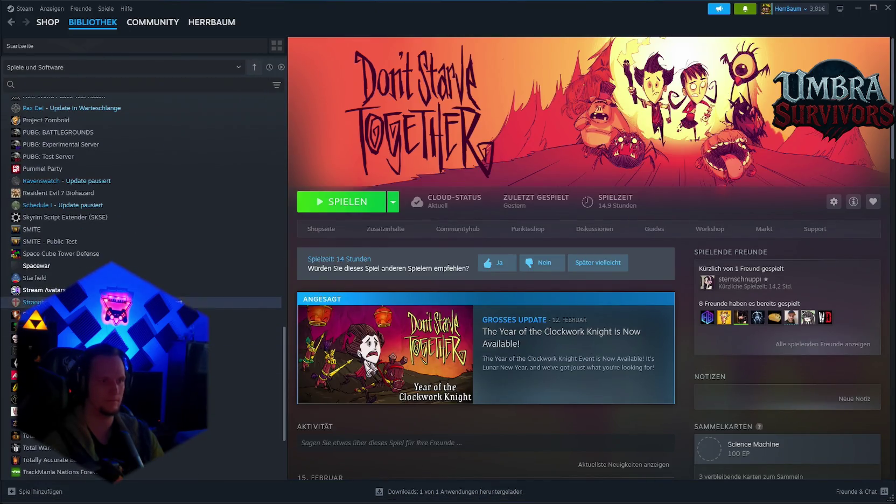
scroll(242, 323, down, 3)
click(242, 376)
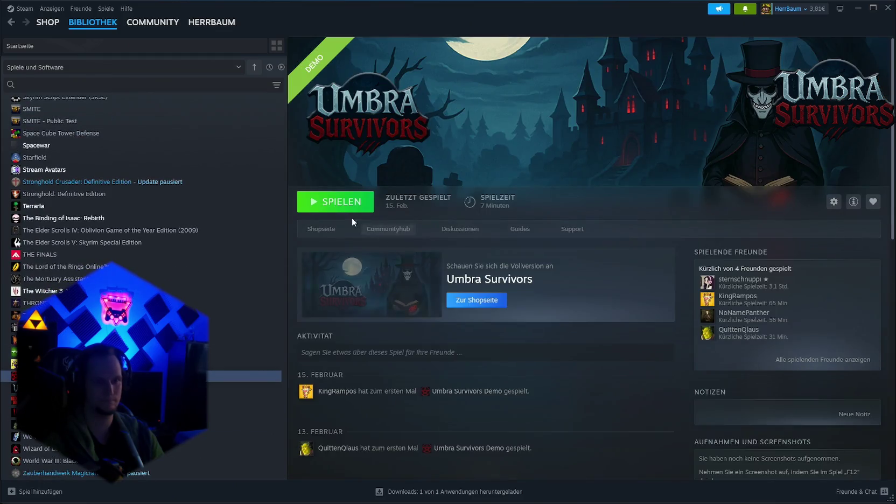
Set the demo's Automatic Updates to download immediately.
right_click(162, 376)
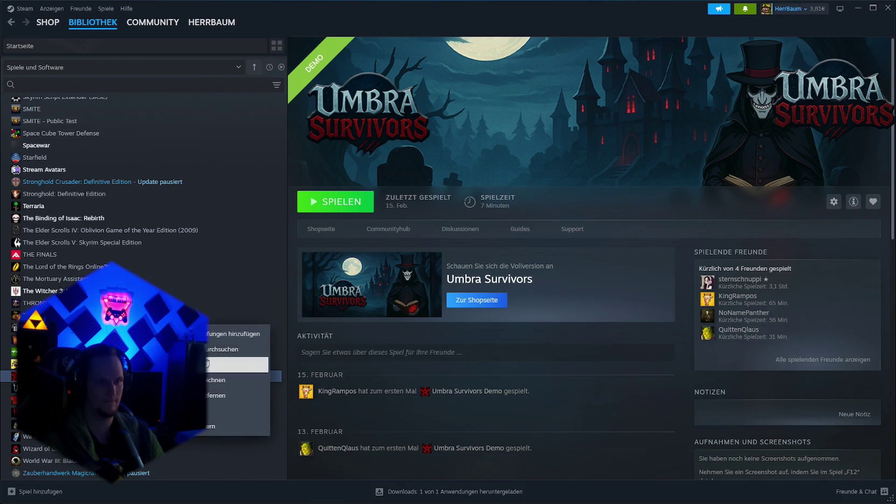
click(229, 395)
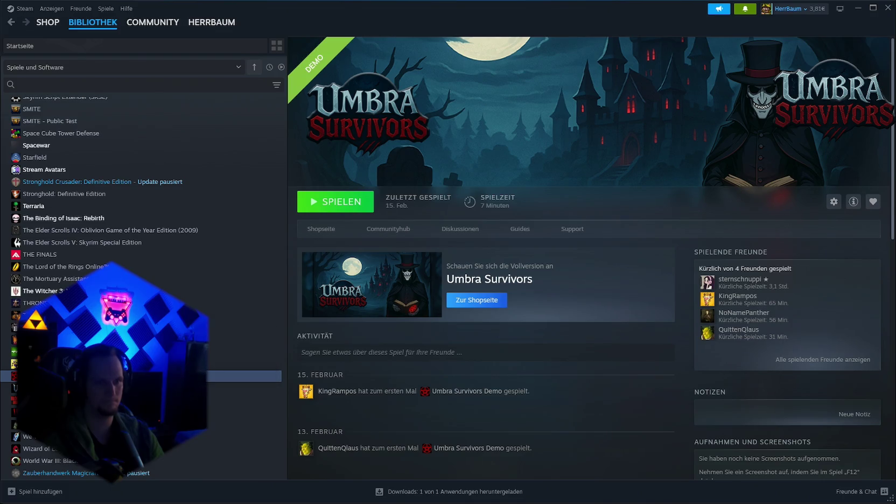
click(276, 185)
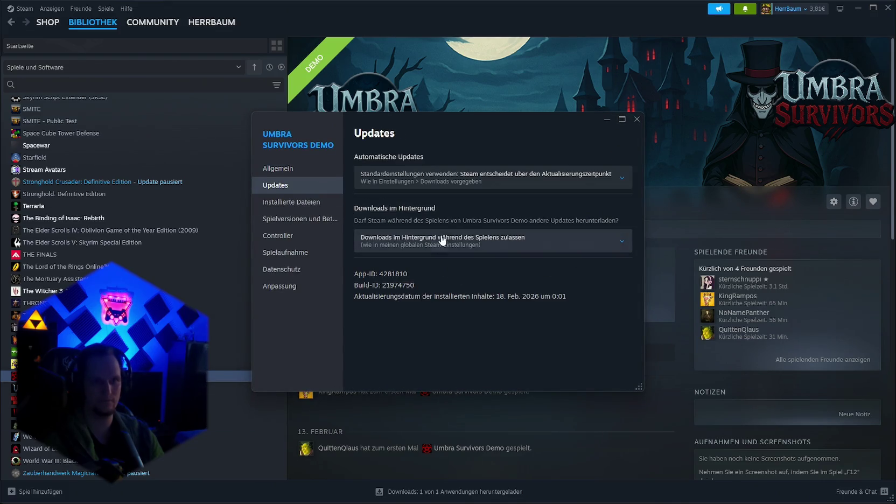
click(497, 186)
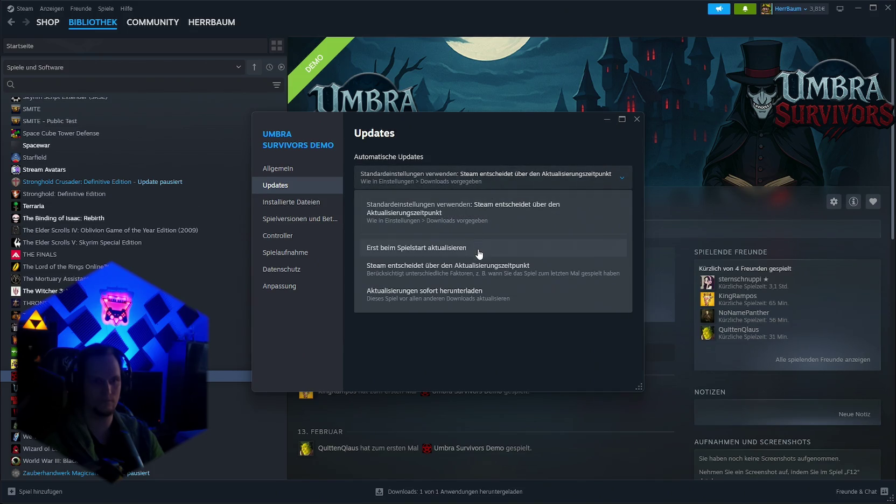
click(491, 293)
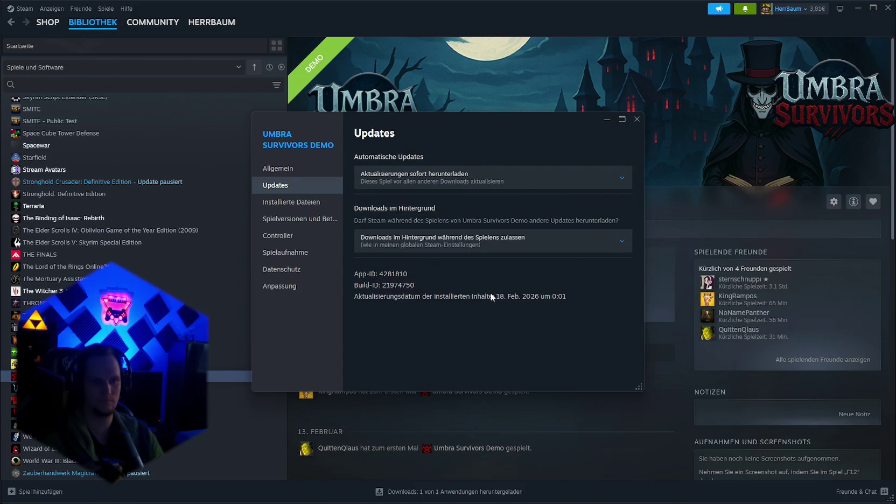
click(636, 119)
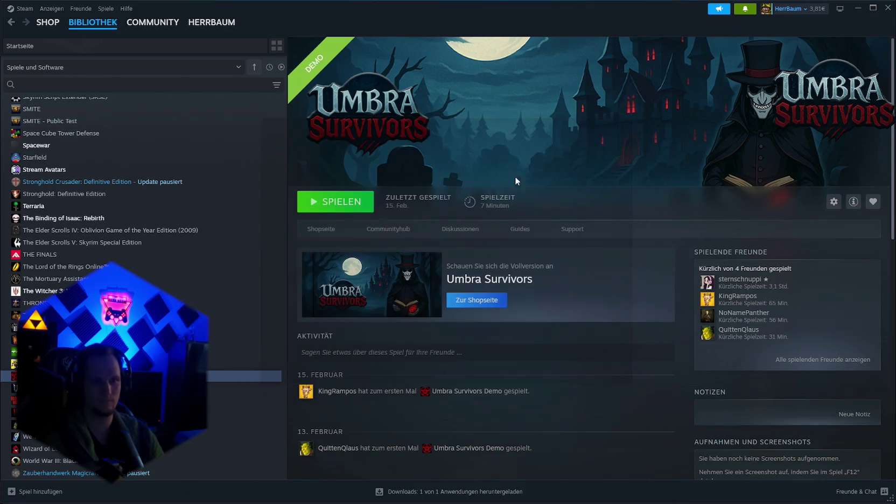
Launch the demo, then stop it and confirm quitting.
click(335, 208)
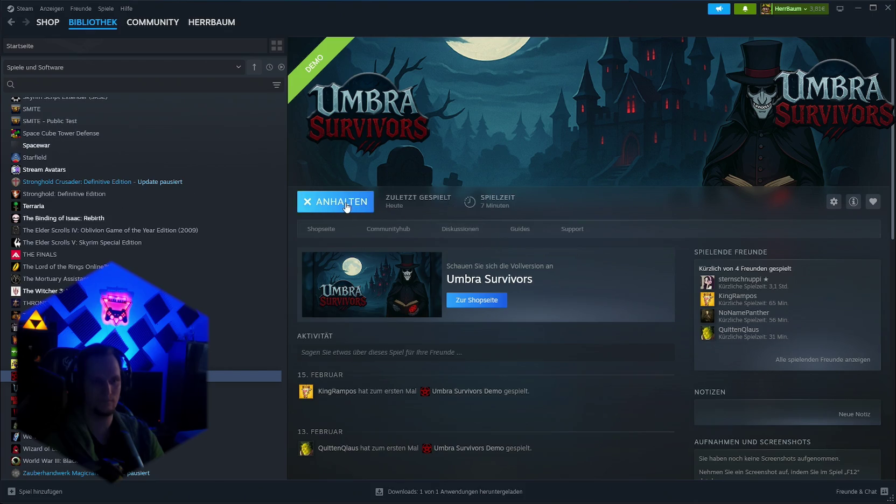
click(350, 203)
key(super)
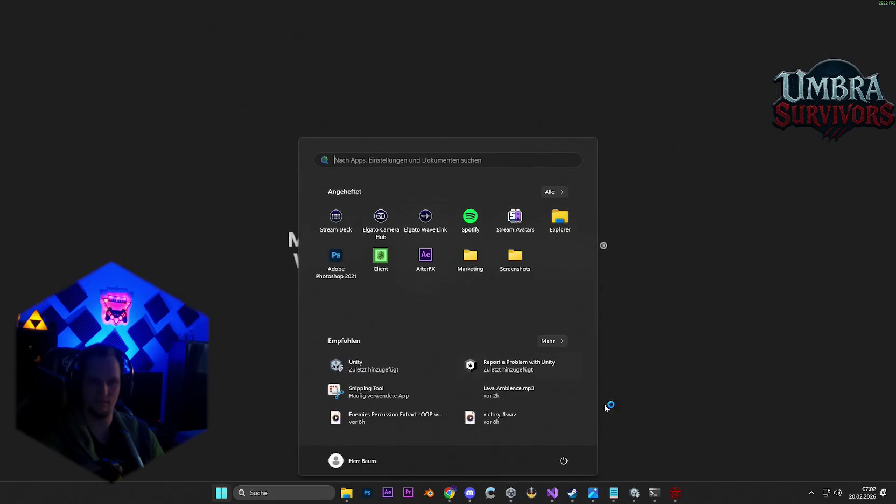
right_click(676, 494)
click(647, 468)
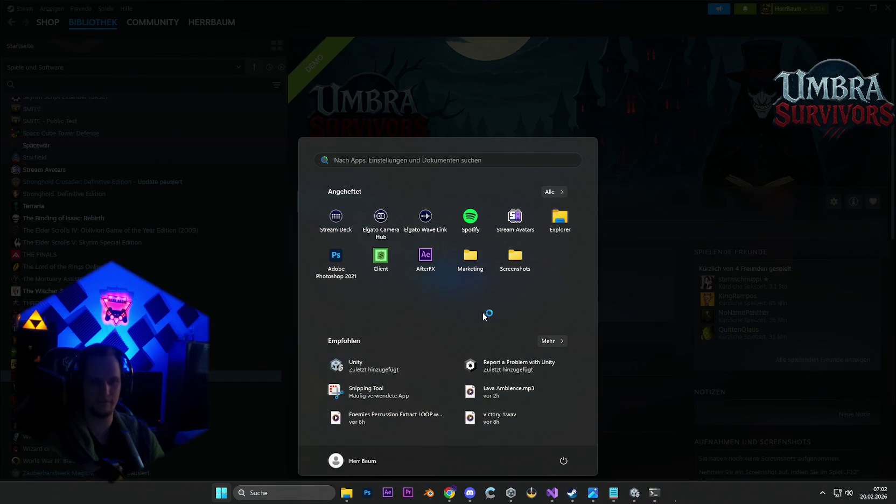
click(634, 226)
click(321, 210)
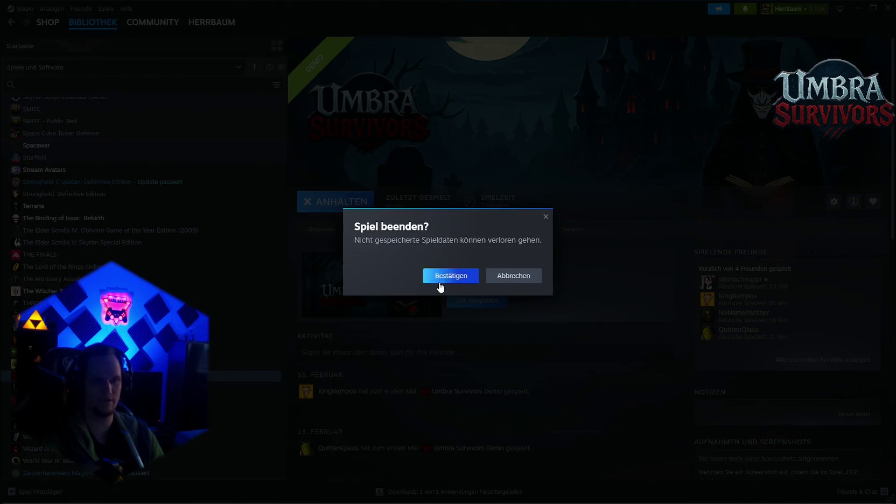
click(440, 284)
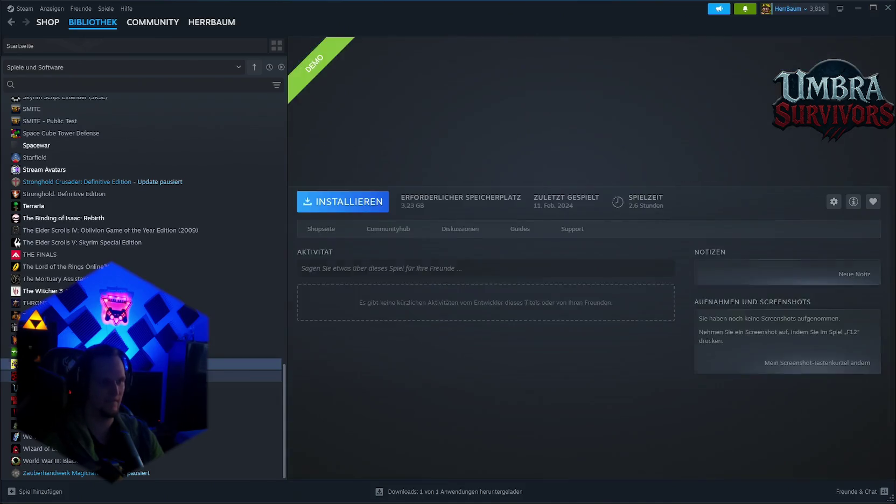
Check the downloads list and demo page, then exit Steam.
click(477, 490)
click(84, 36)
click(372, 388)
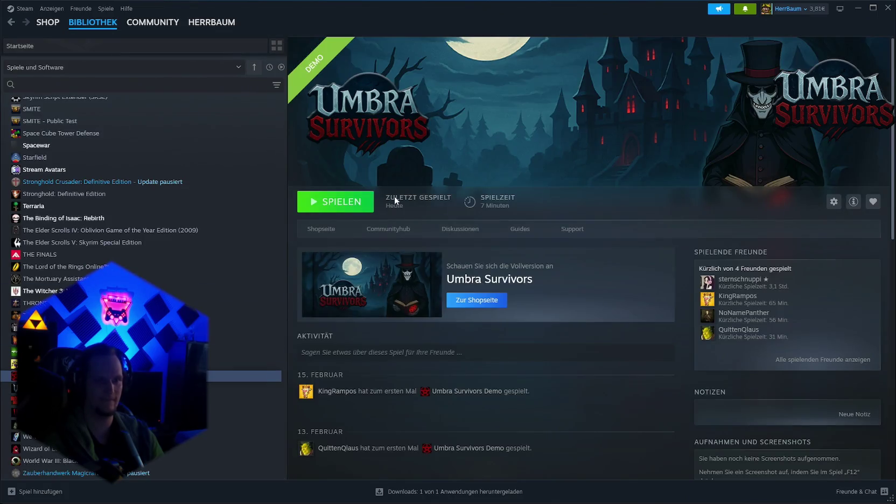
click(22, 8)
click(22, 118)
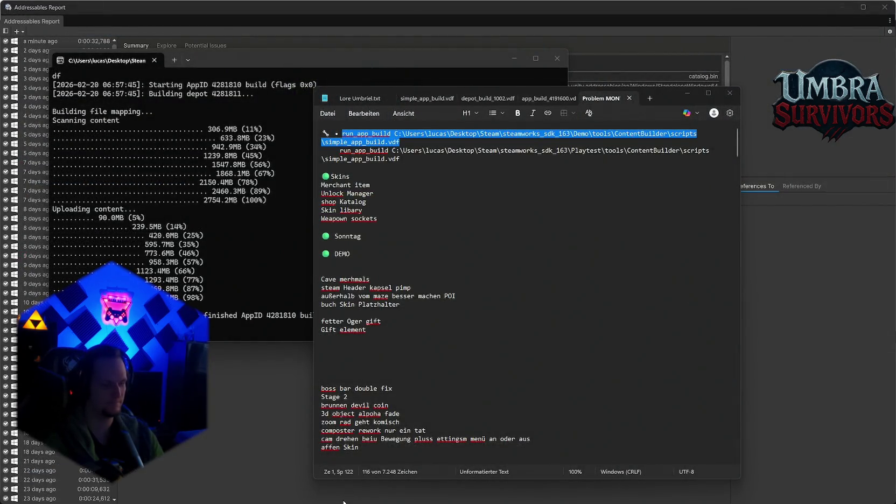
Relaunch Steam from Windows search.
key(super)
text(sdt)
key(Escape)
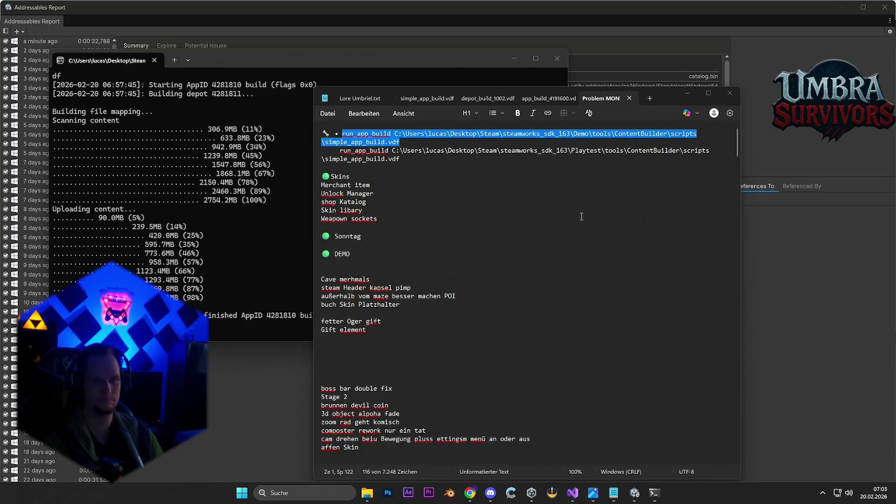
Close Notepad, the upload terminal, the Addressables Report and Build Profiles windows.
click(731, 95)
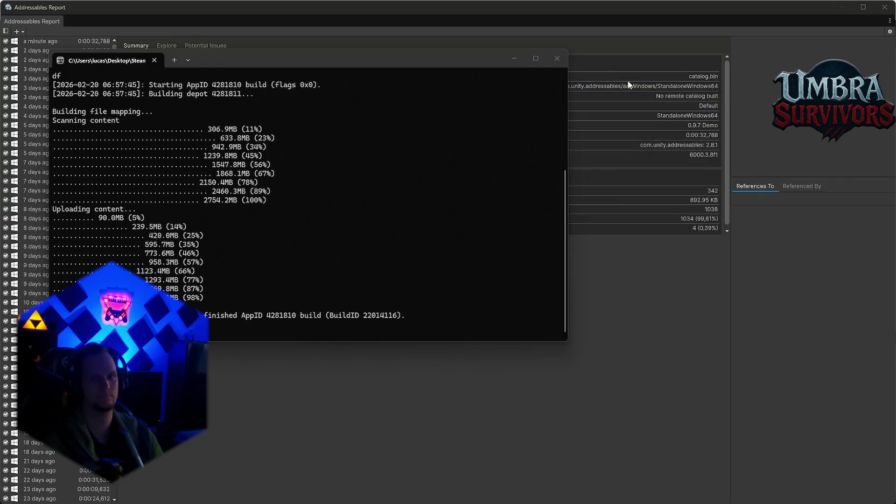
click(557, 58)
click(885, 5)
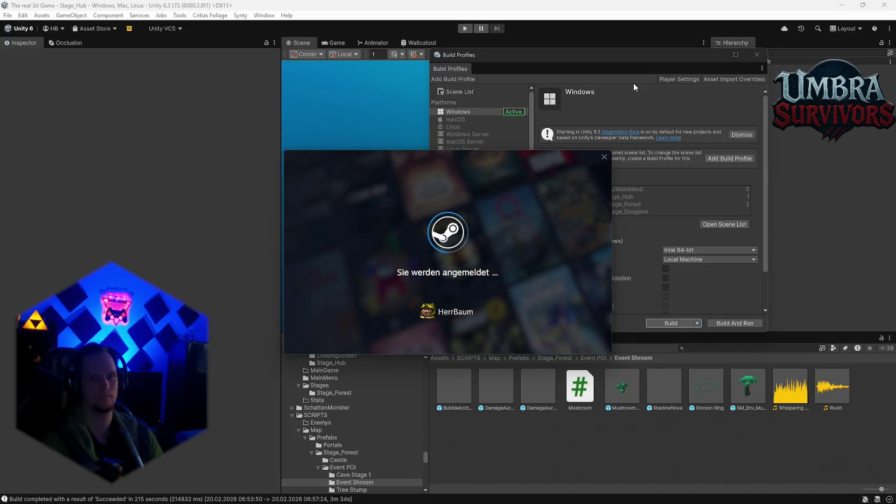
click(757, 54)
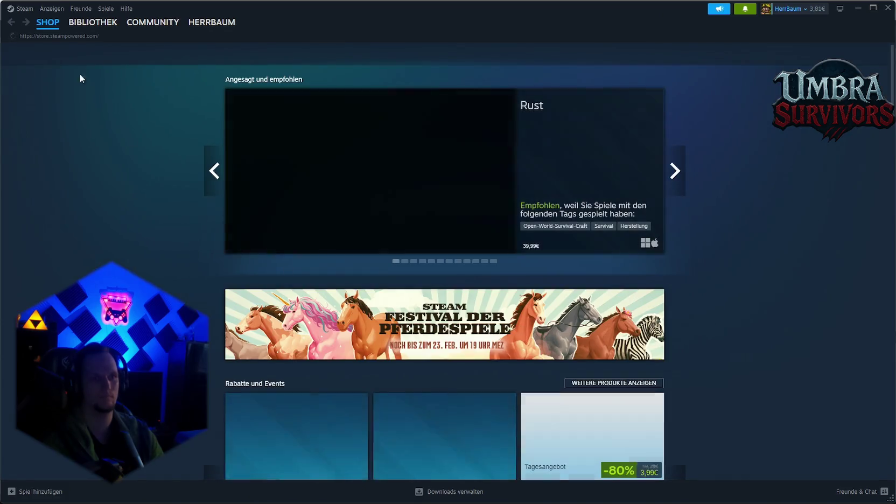
Select Umbra Survivors Demo in the Steam library to start its update.
click(93, 22)
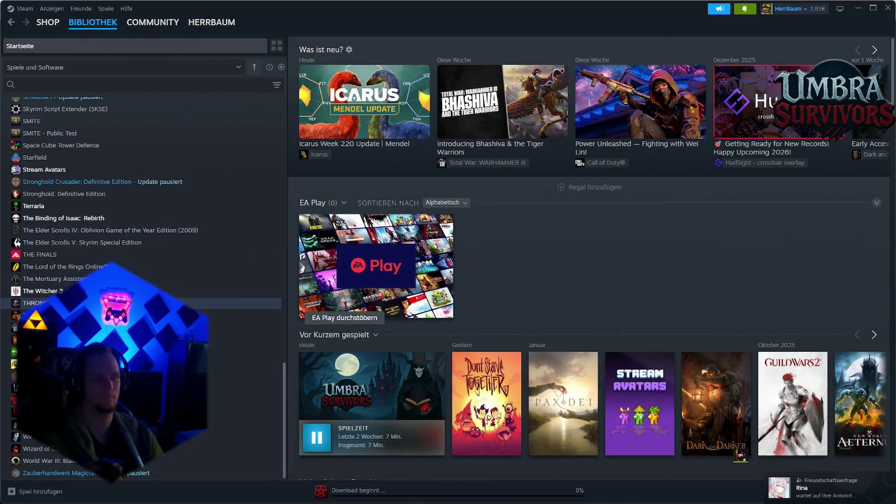
click(54, 376)
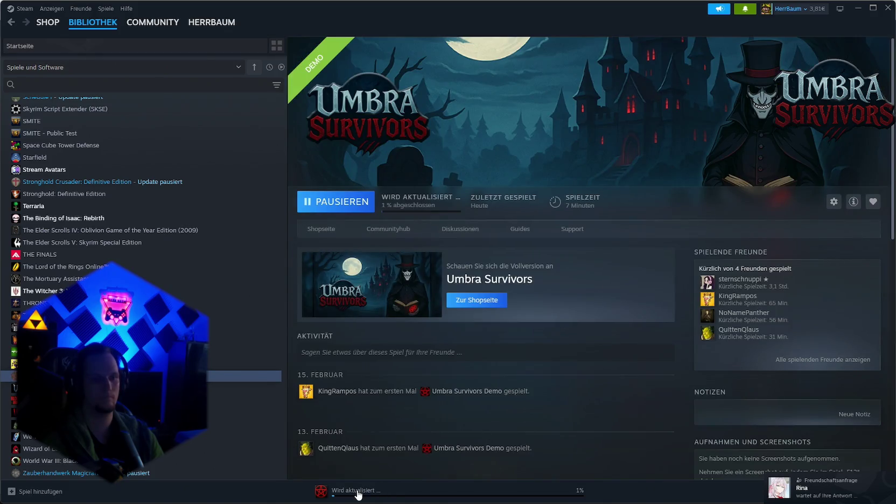
click(858, 8)
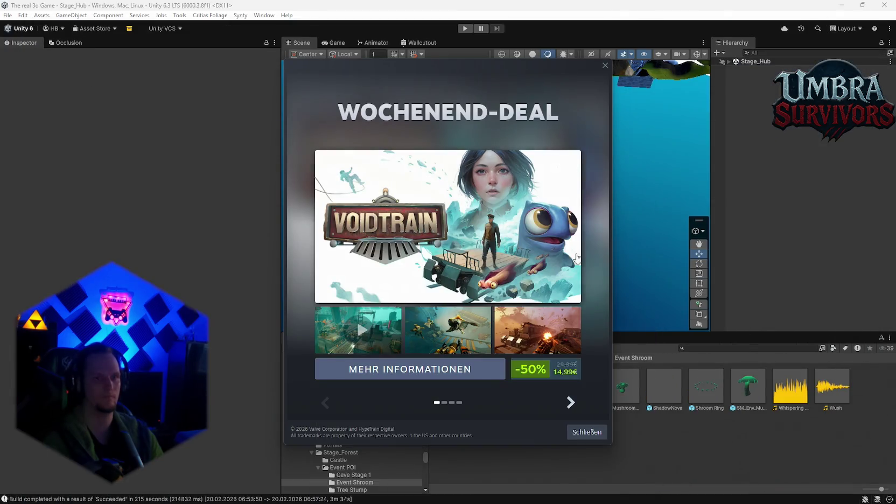
click(586, 434)
Save the Unity project with File > Save Project.
click(7, 15)
click(22, 60)
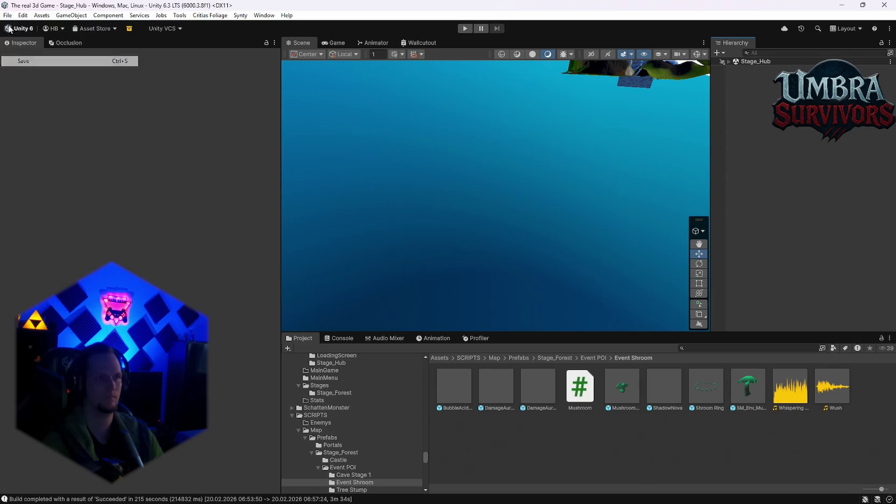
click(7, 16)
click(25, 117)
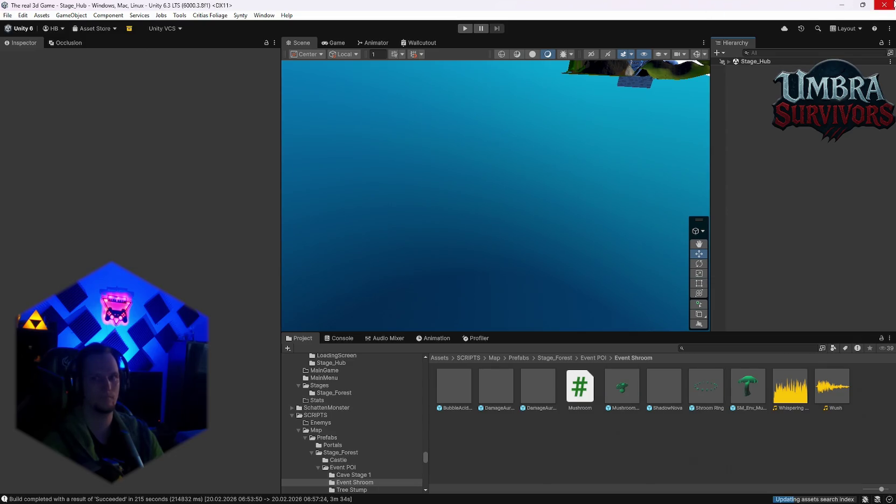
Close the Unity editor and Unity Hub, and bring Steam back to the front.
click(884, 5)
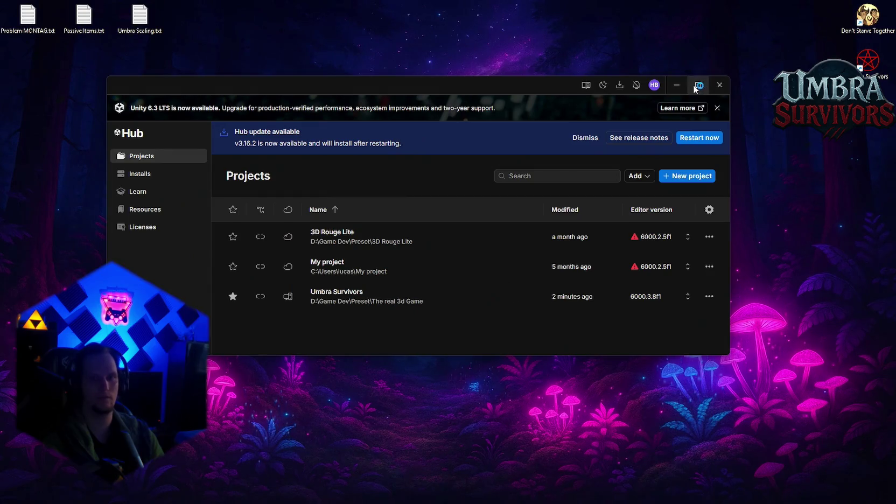
click(694, 86)
click(631, 495)
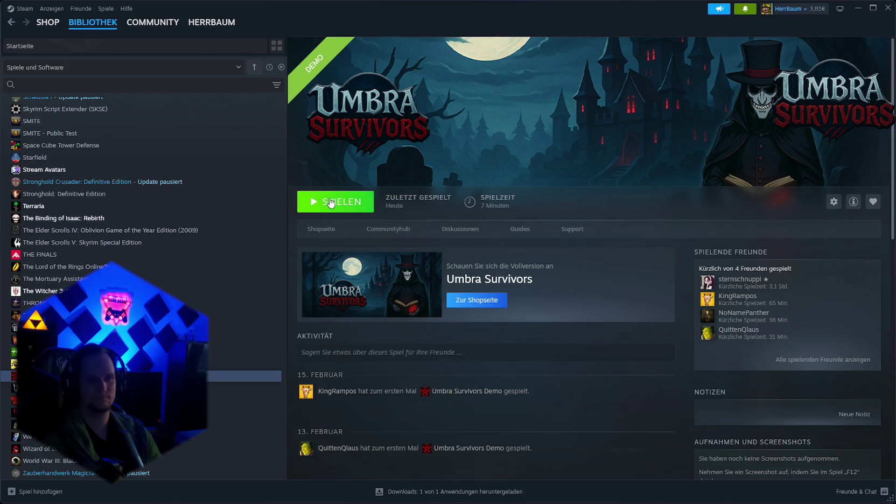
Launch the updated demo past the title screen and raise Music volume near maximum.
click(329, 202)
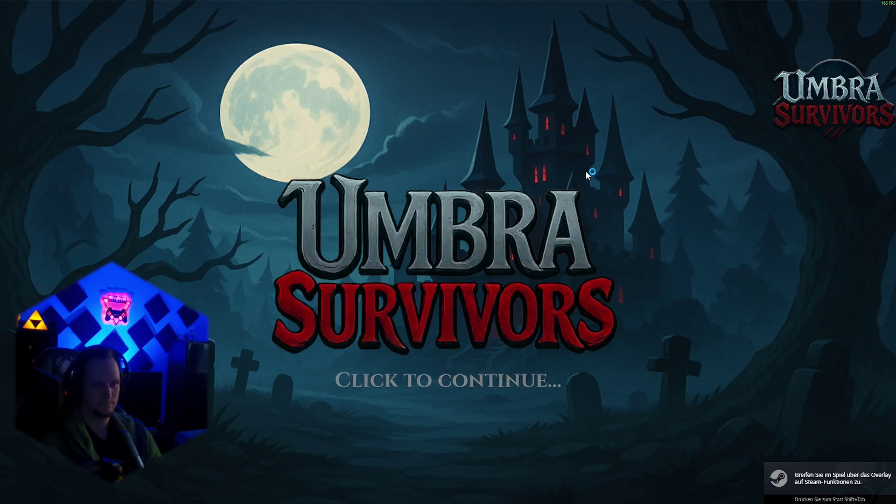
click(586, 172)
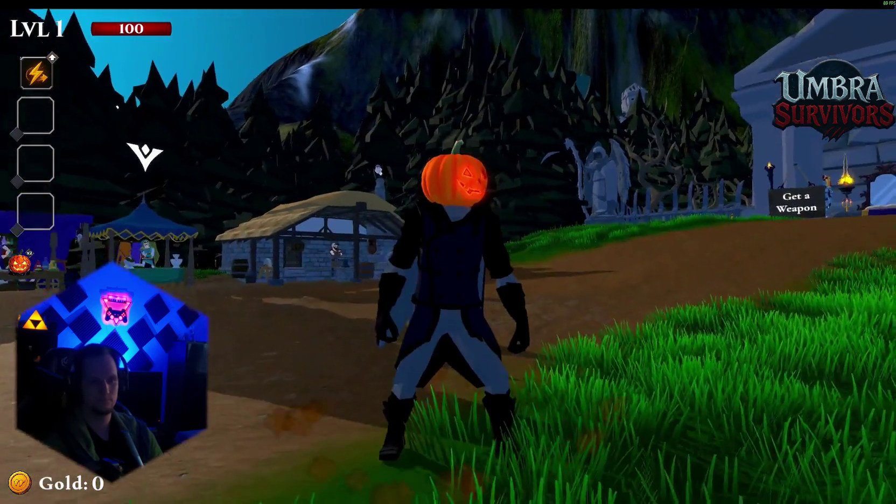
key(Escape)
click(423, 182)
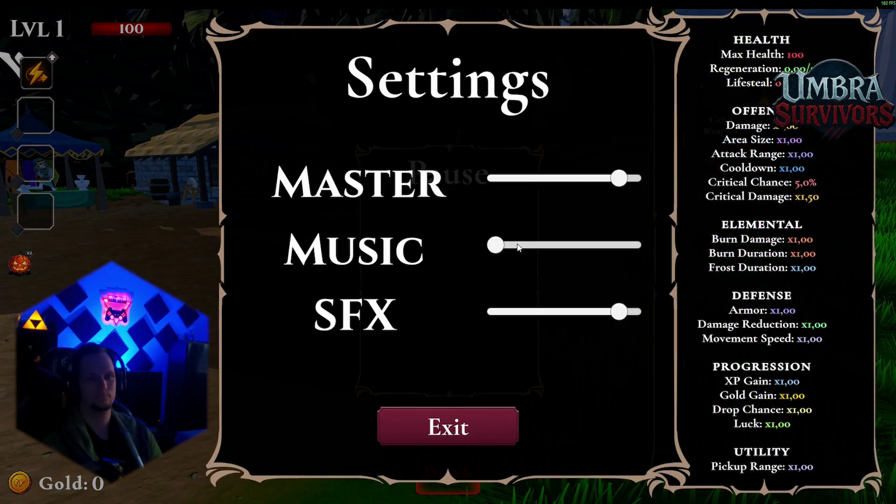
drag(517, 247, 609, 255)
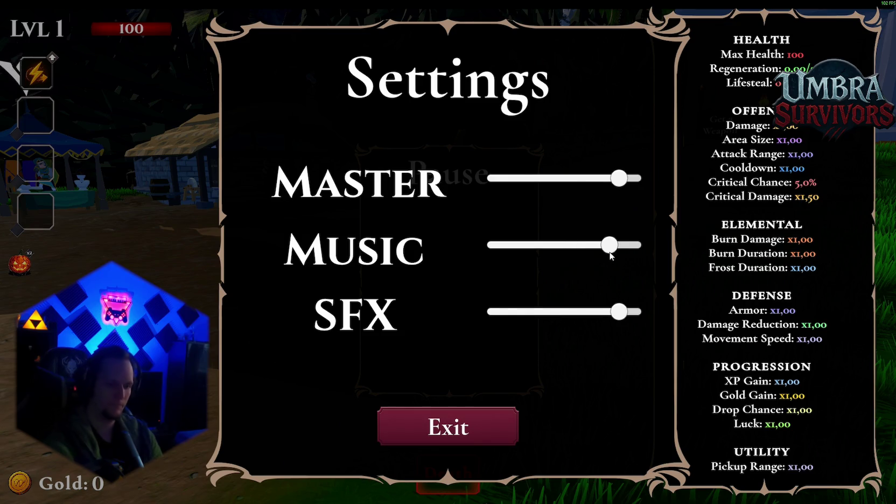
key(Escape)
Run to the weapon shop and equip the Infernal Torch from the weapon book.
key(w)
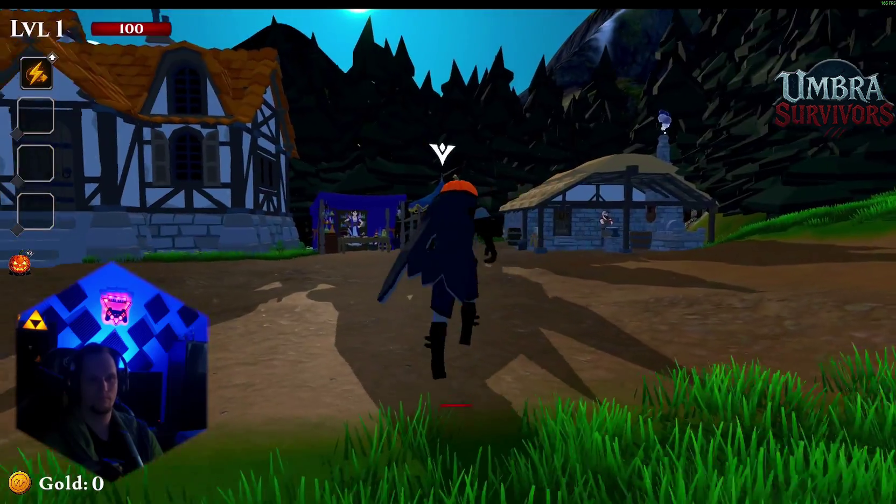
key(w)
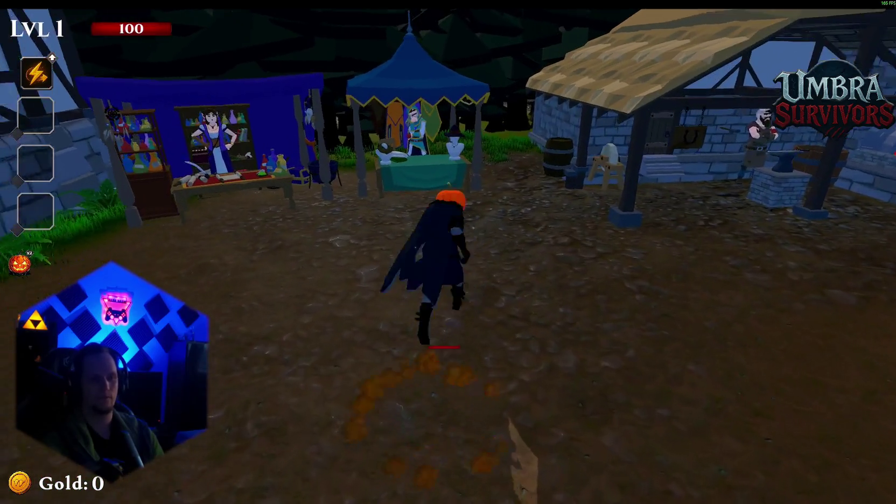
key(w)
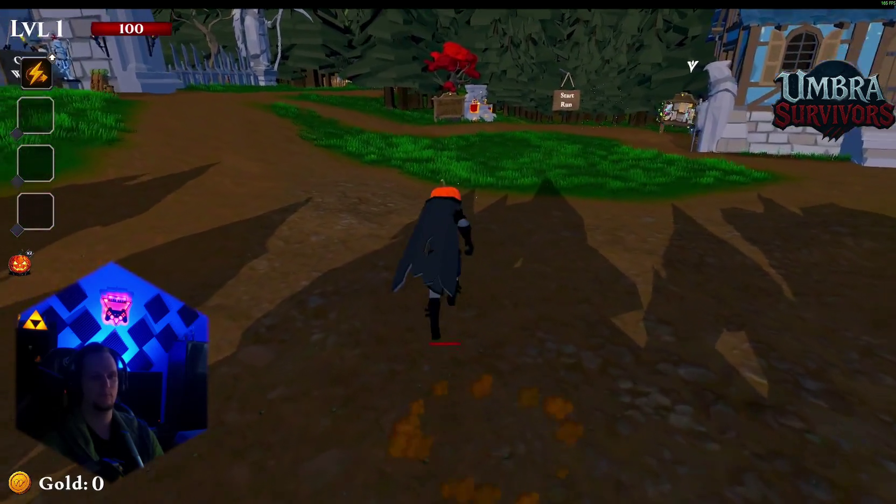
key(w)
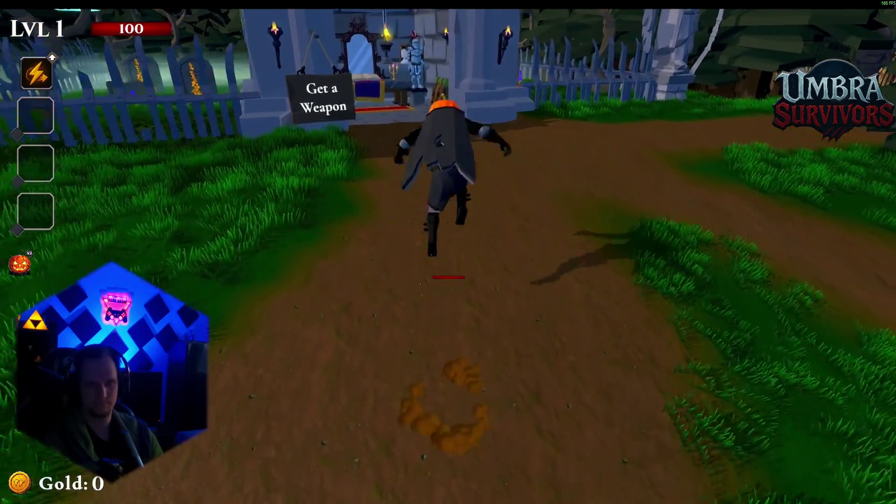
key(w)
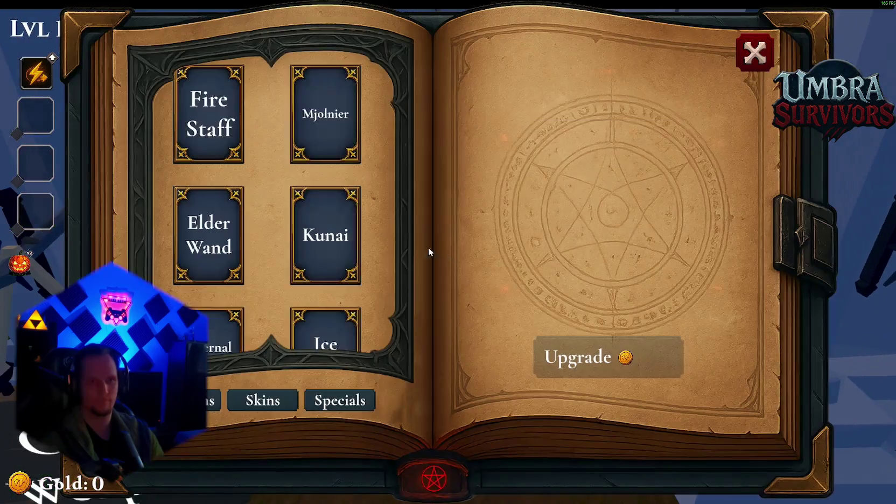
scroll(323, 243, down, 1)
click(326, 280)
key(Left)
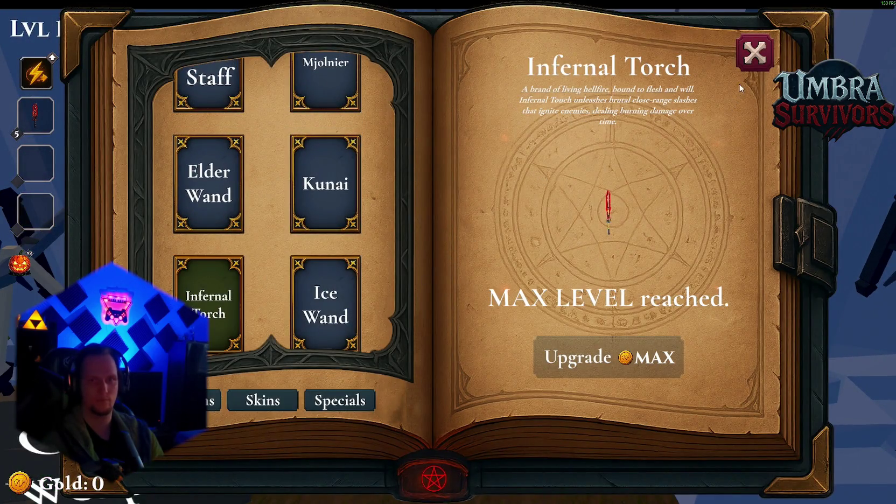
click(754, 52)
Check the Global Leaderboard at the notice board, then enter the Start Run portal.
key(w)
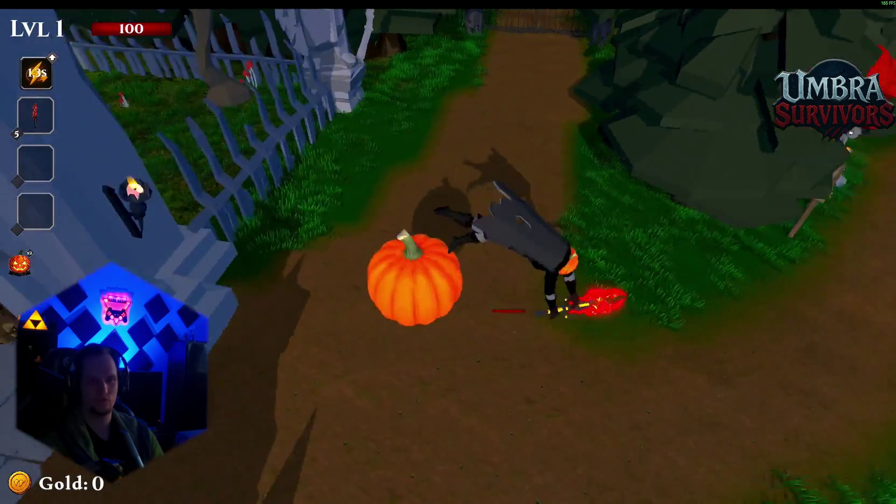
key(w)
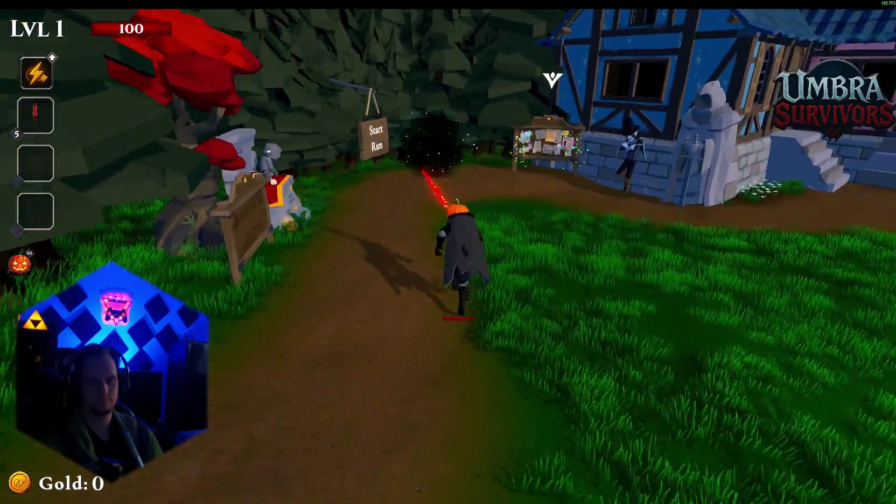
key(w)
key(e)
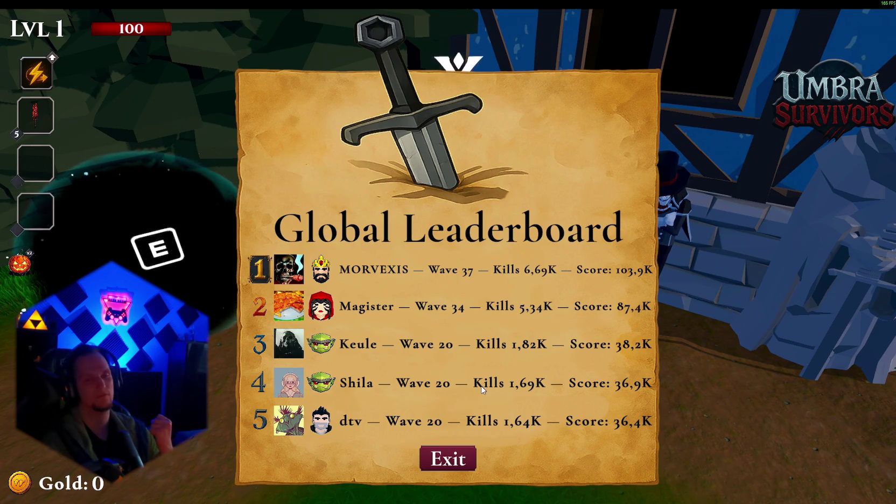
click(448, 459)
key(e)
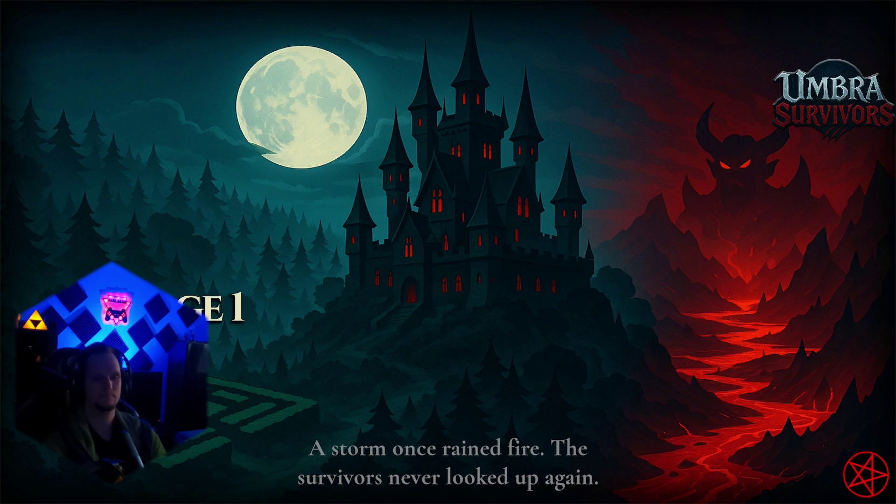
Skip the Stage 1 intro, drop through the well into the cave and collect the fire relic.
key(space)
key(w)
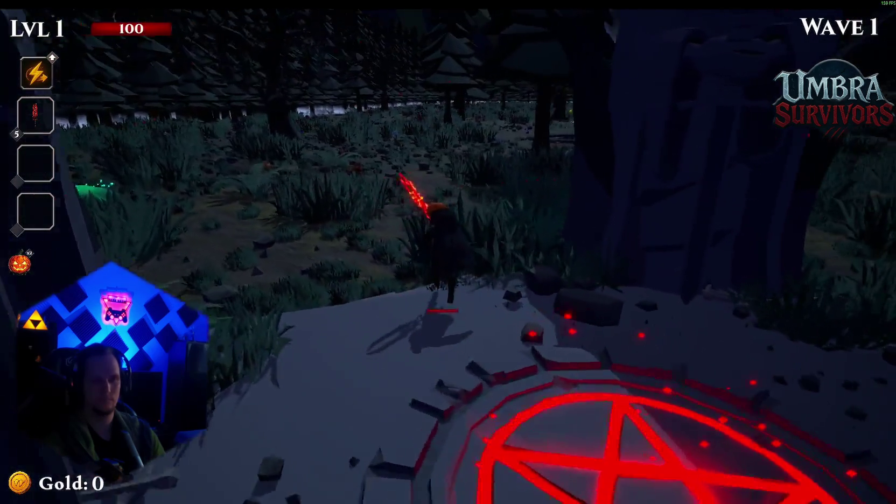
key(w)
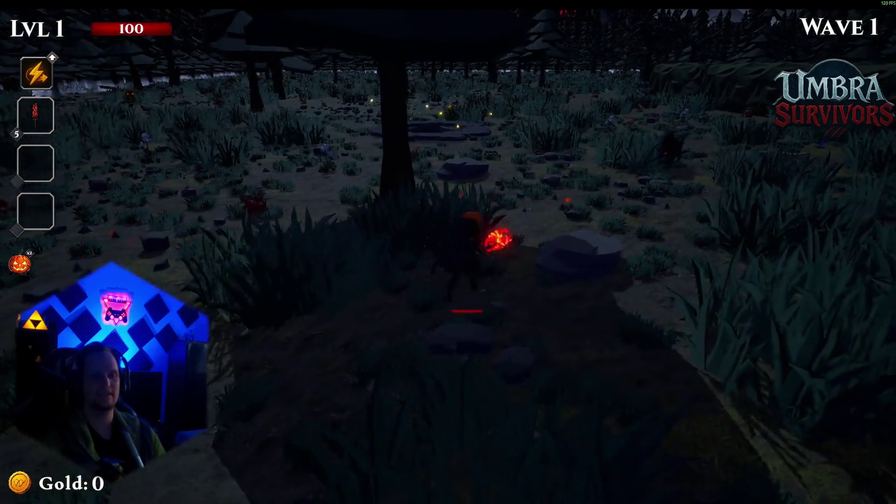
key(w)
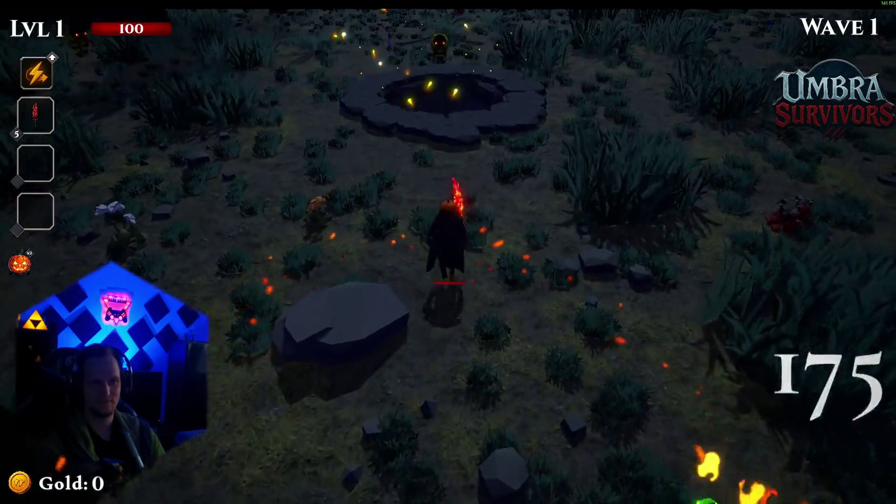
key(w)
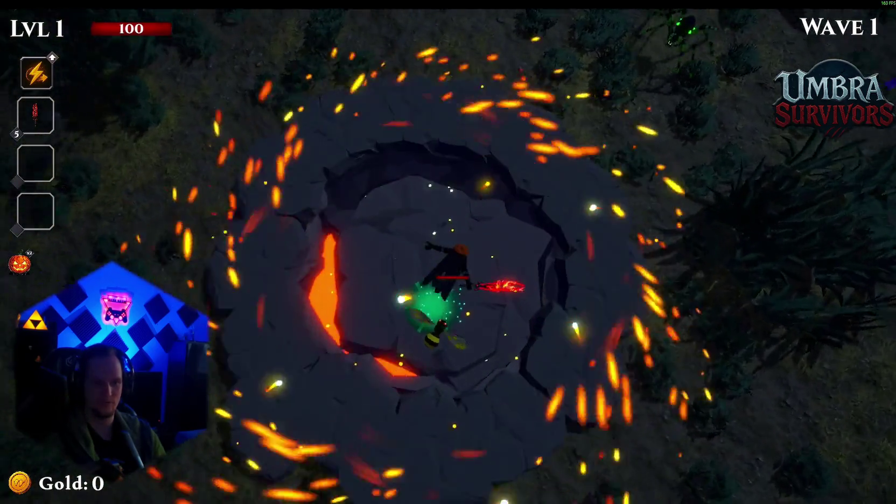
key(w)
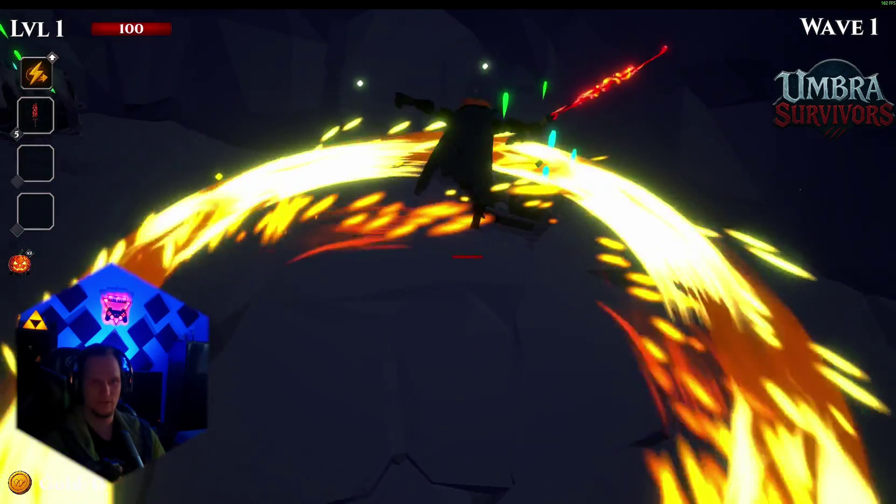
key(w)
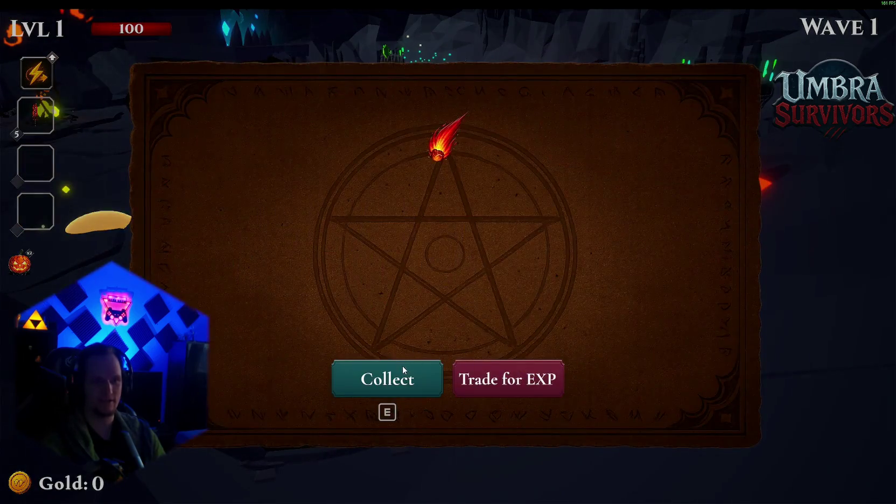
click(403, 365)
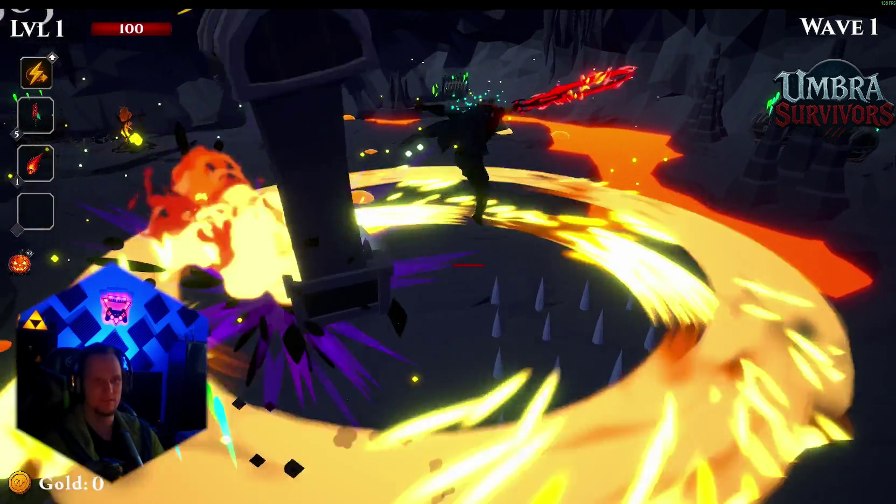
Take the tornado relic, trade Ice Blade for EXP, pick an upgrade and push into the maze.
key(w)
key(w)
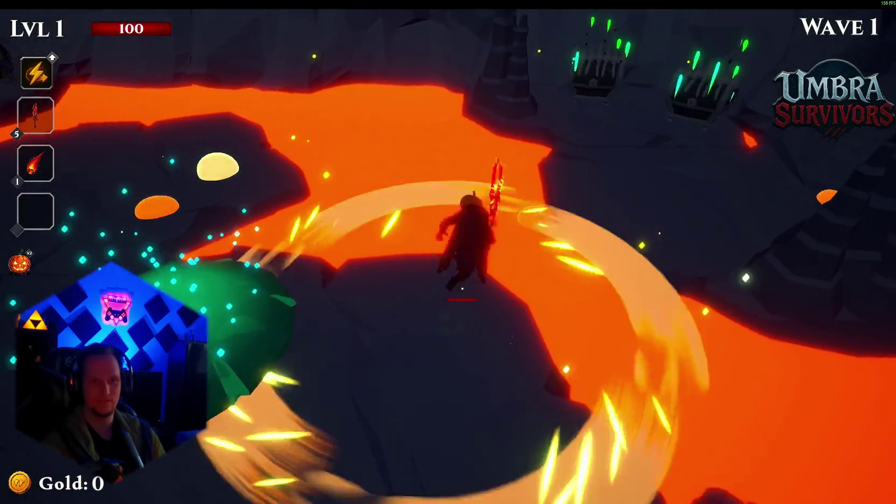
key(w)
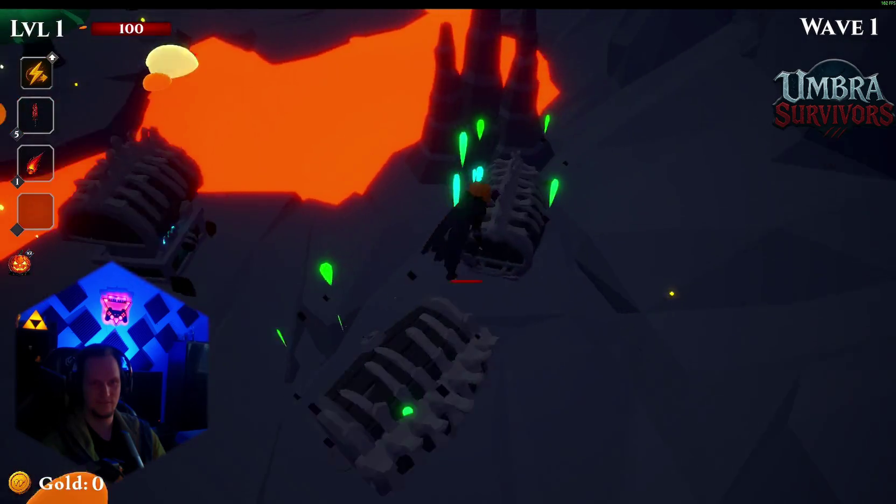
key(e)
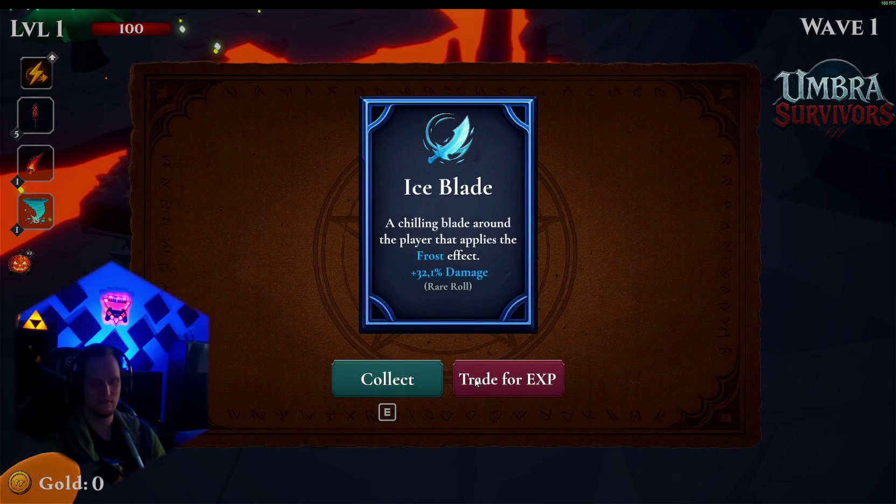
click(500, 385)
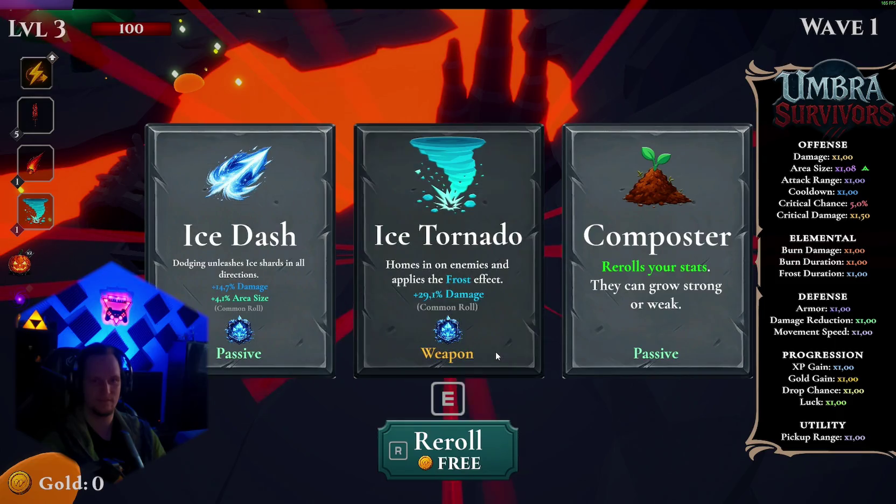
key(e)
key(w)
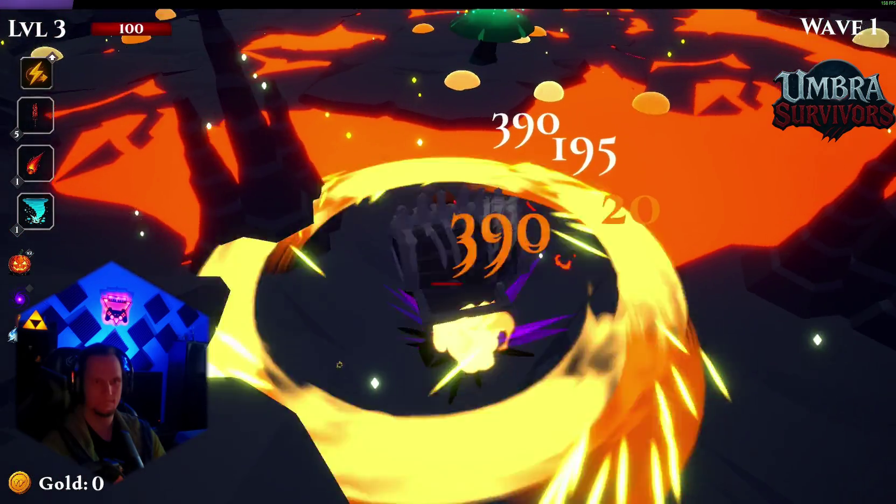
key(w)
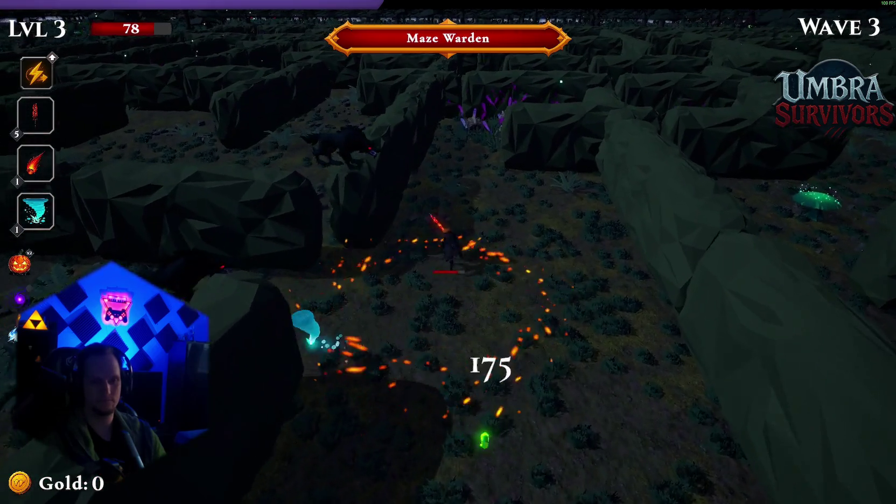
key(space)
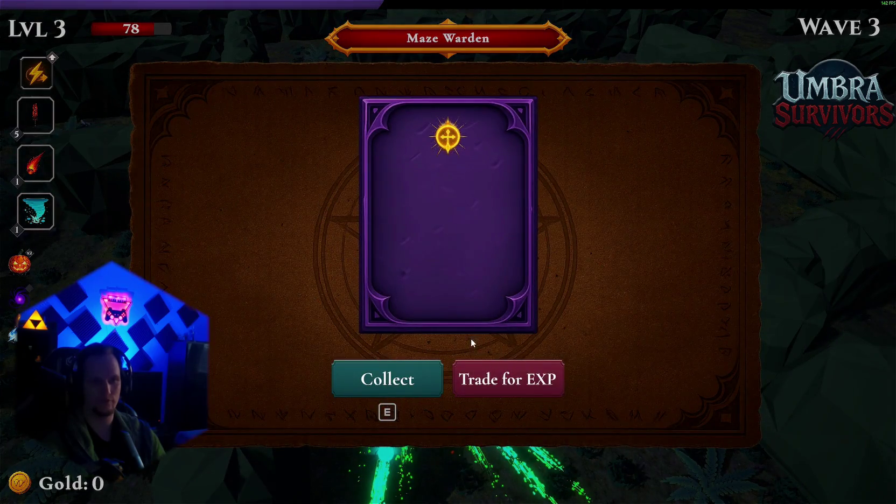
Collect Blessed Aura, Void Pulse, Ice Wave and Darkstep boots, trading Frozen Heart for EXP.
click(390, 381)
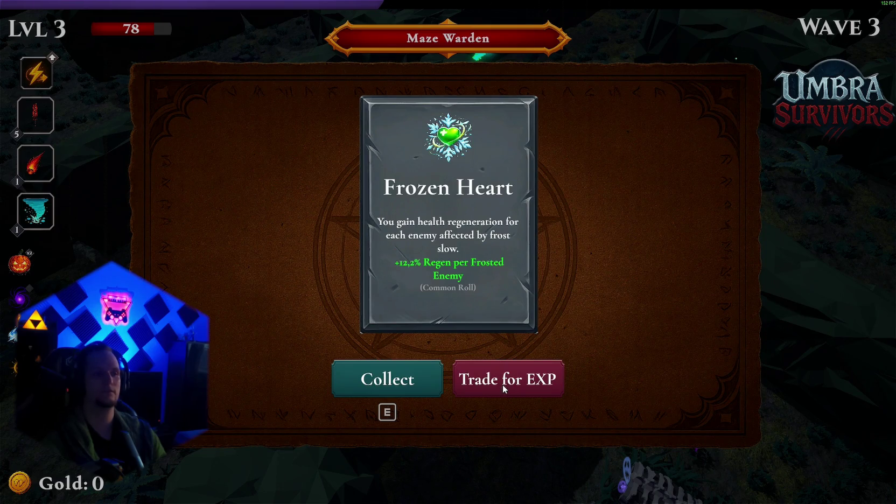
click(406, 390)
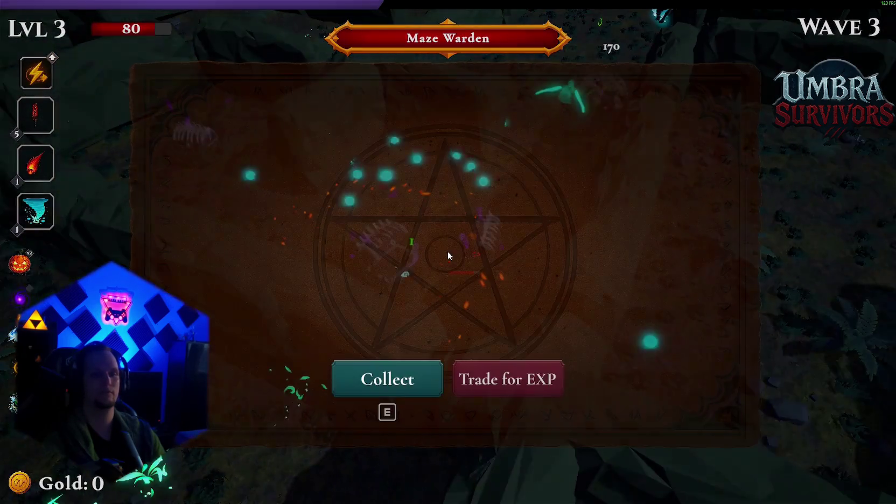
click(402, 390)
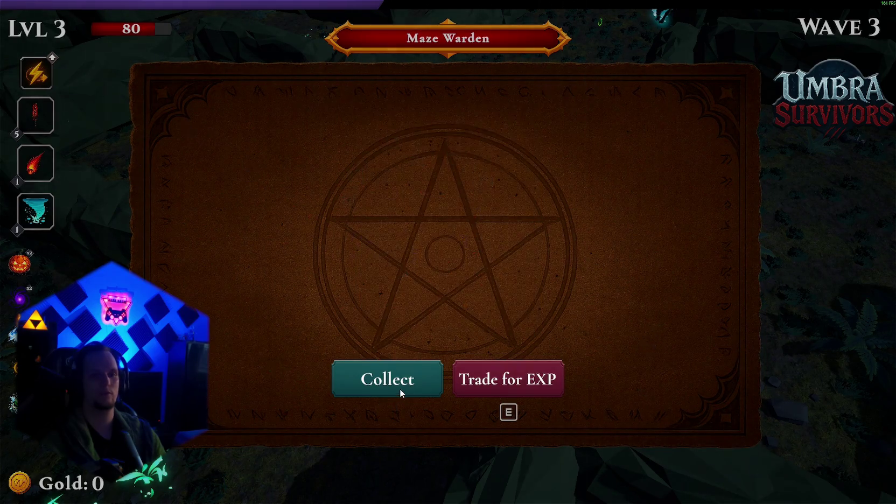
click(432, 389)
key(w)
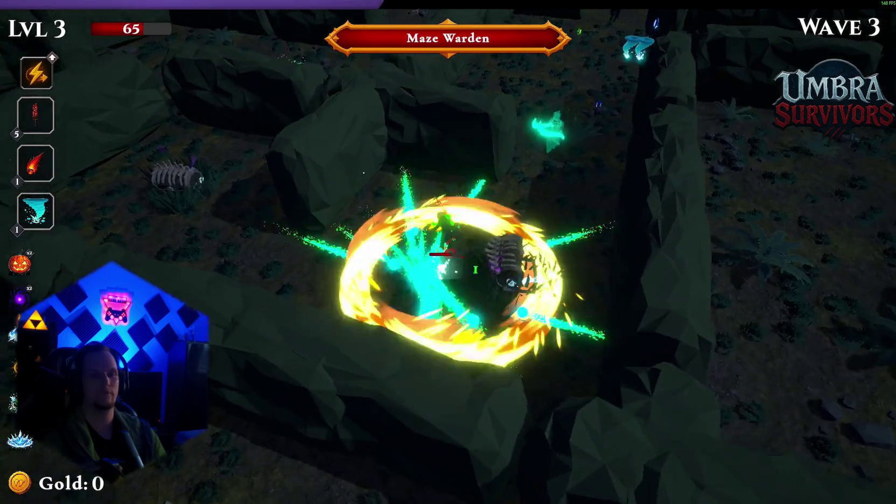
key(a)
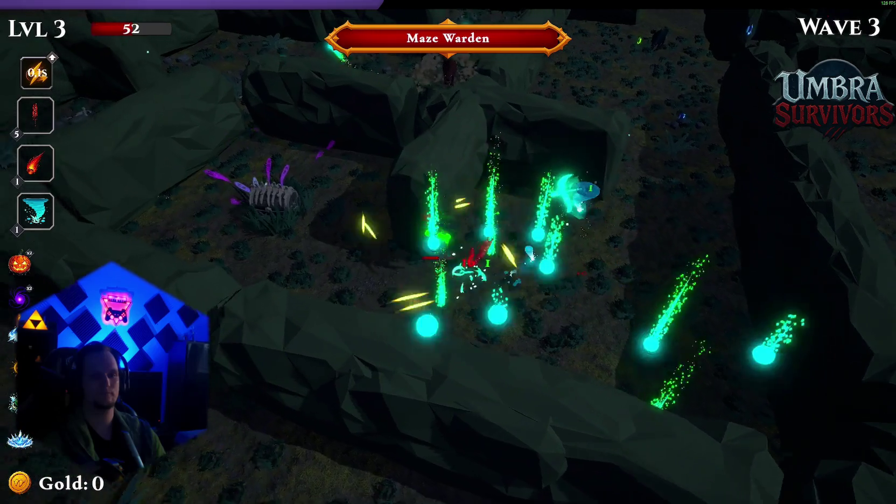
key(w)
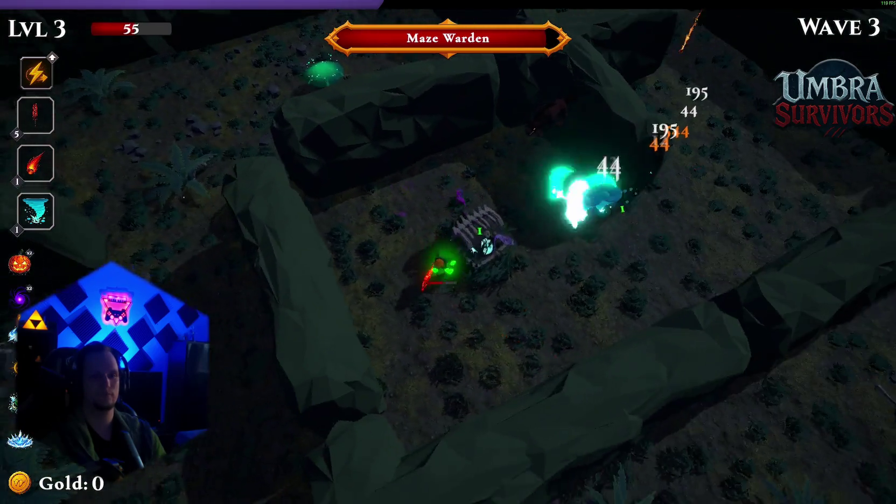
click(407, 383)
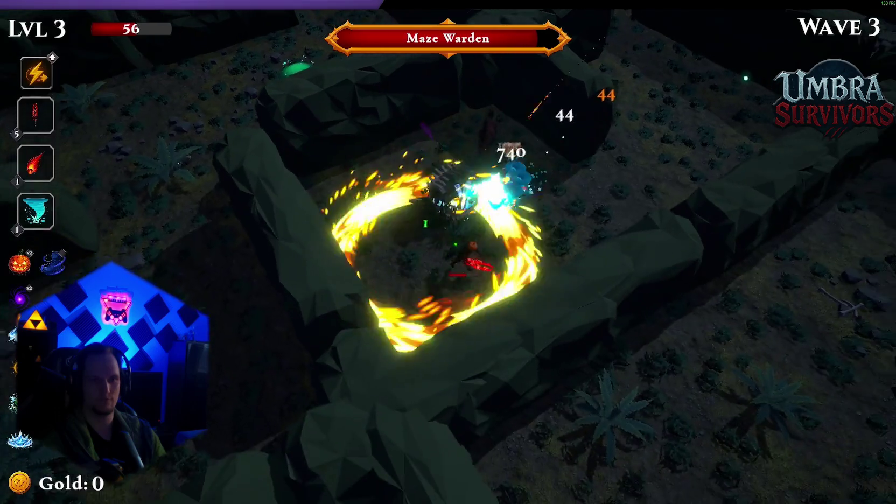
Fight south through the maze collecting experience until the level 4 upgrade choice appears.
key(s)
key(d)
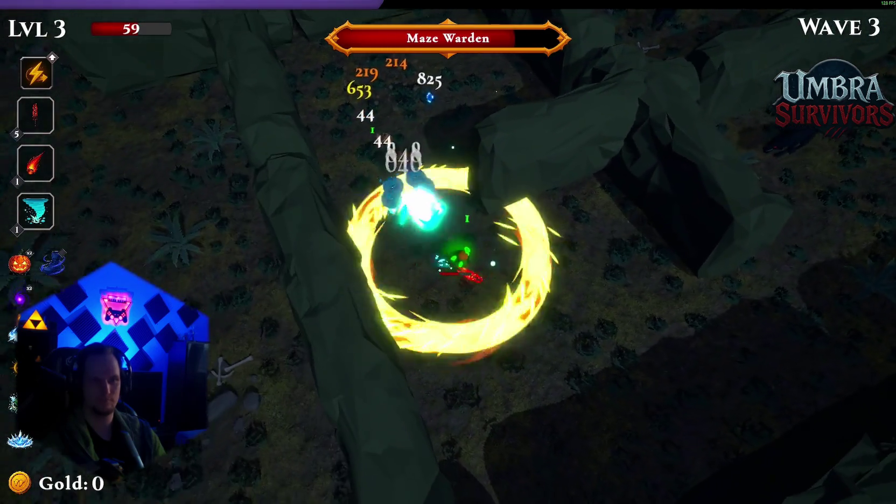
key(s)
key(d)
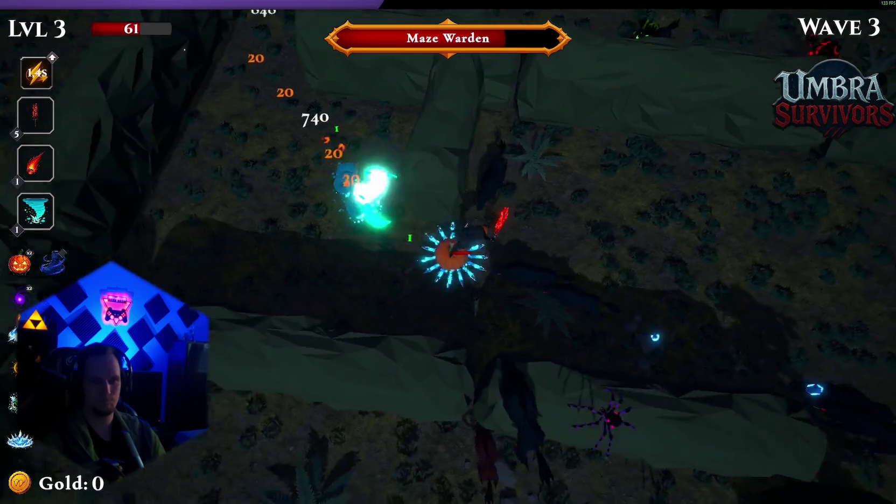
key(s)
key(d)
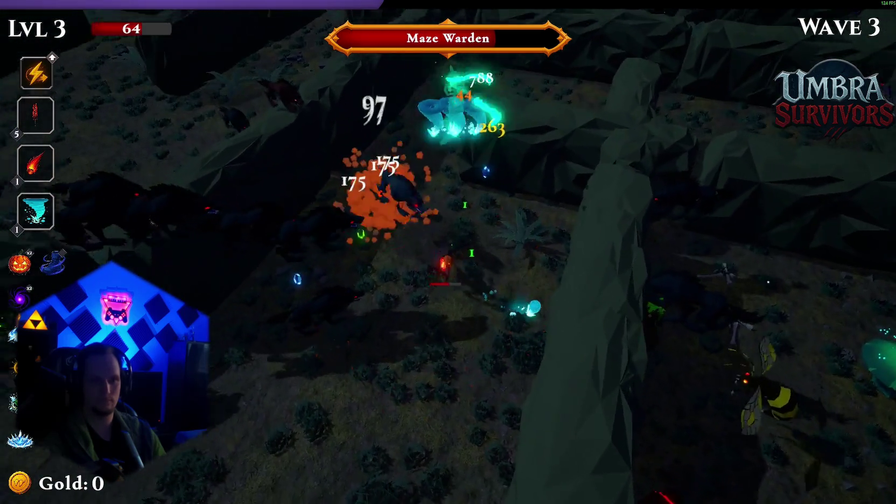
key(s)
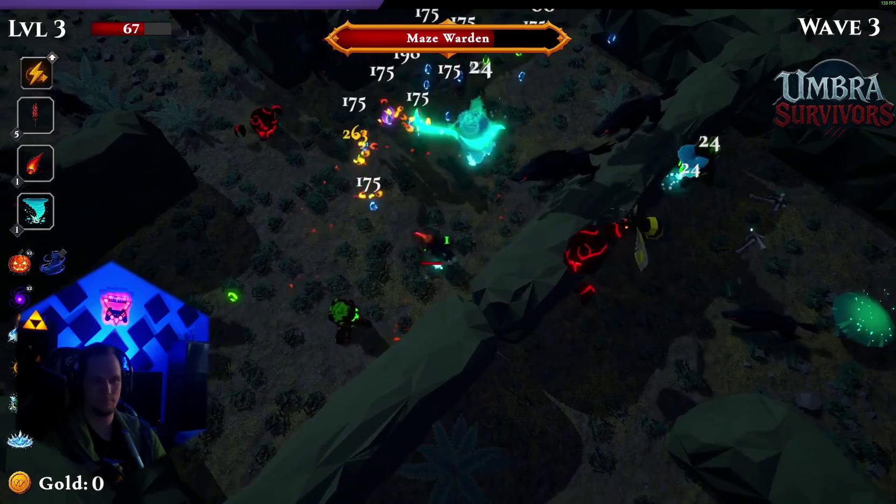
key(s)
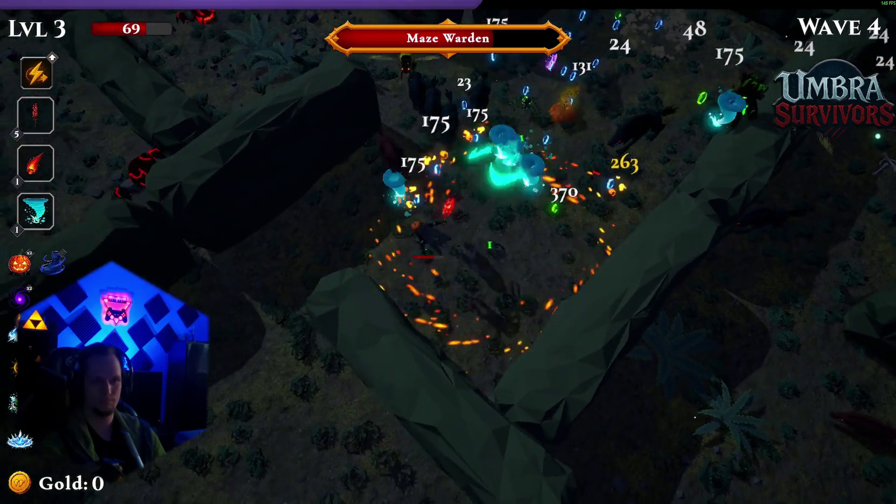
key(s)
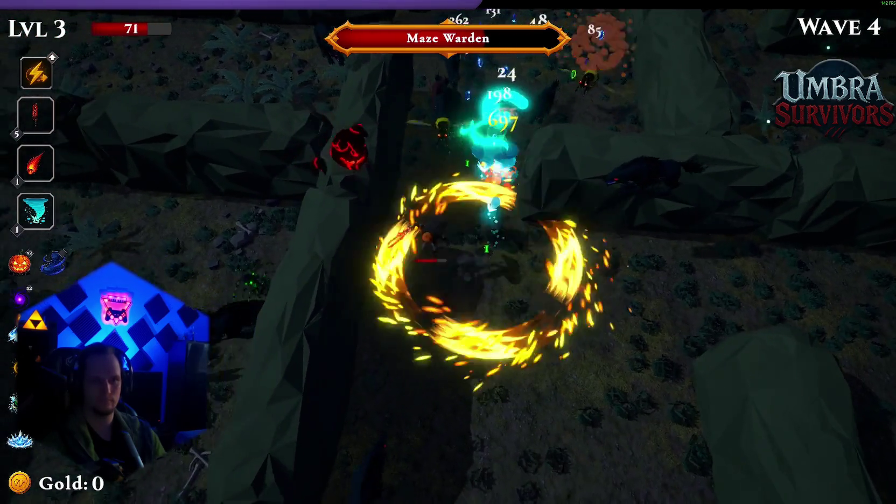
key(s)
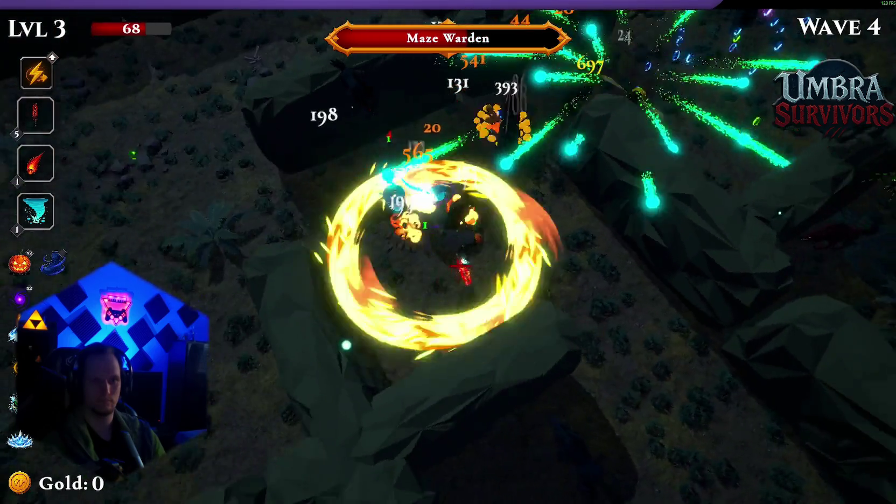
key(s)
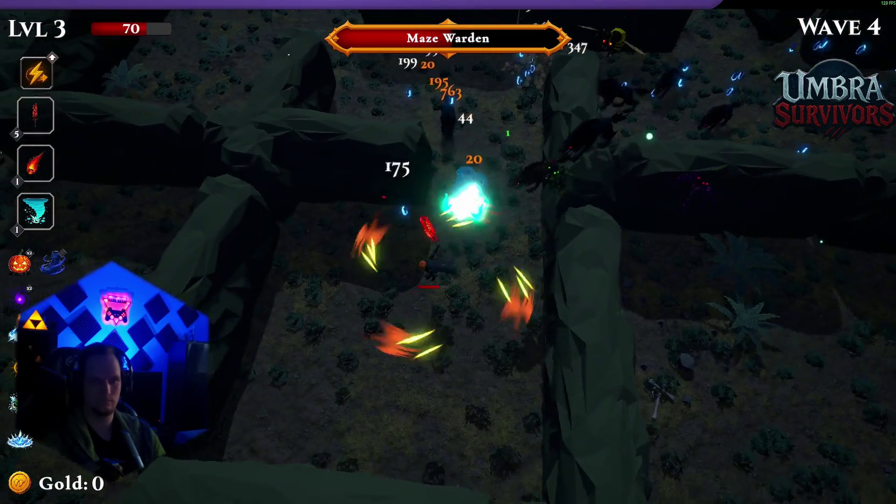
key(s)
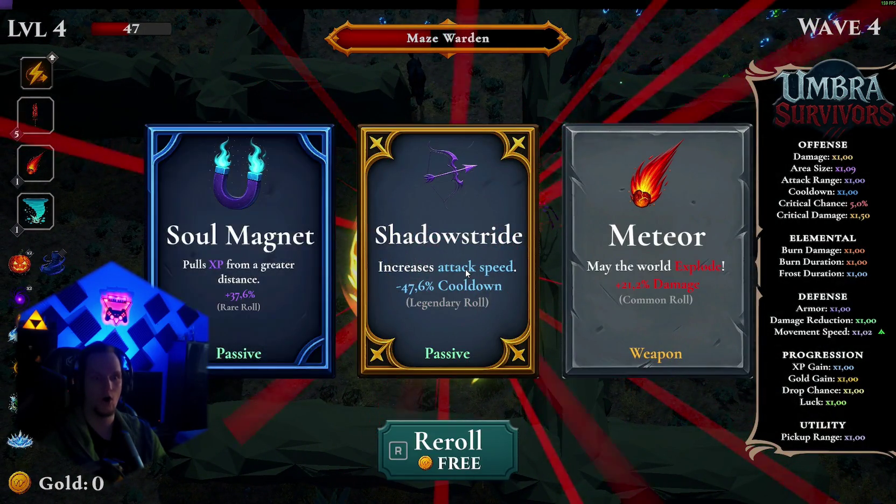
Take the Shadowstride attack speed and Blessed Aura regeneration upgrades while moving through the maze.
click(466, 273)
key(s)
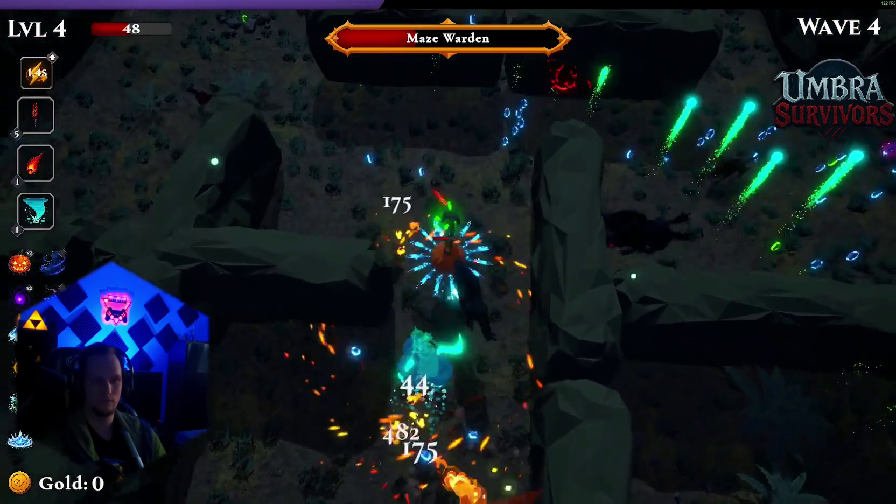
key(w)
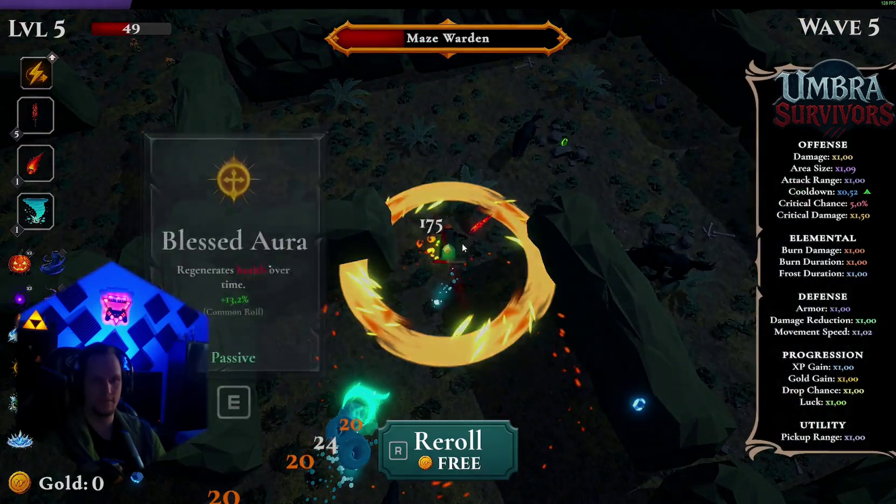
click(281, 288)
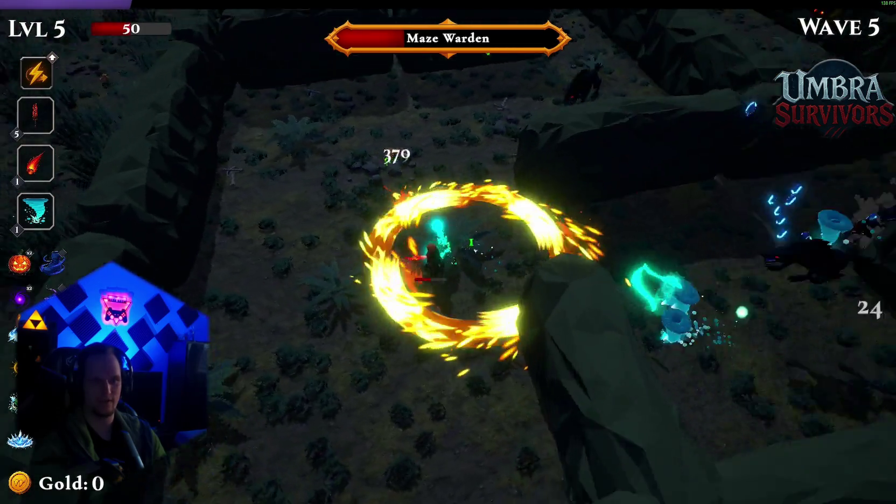
key(s)
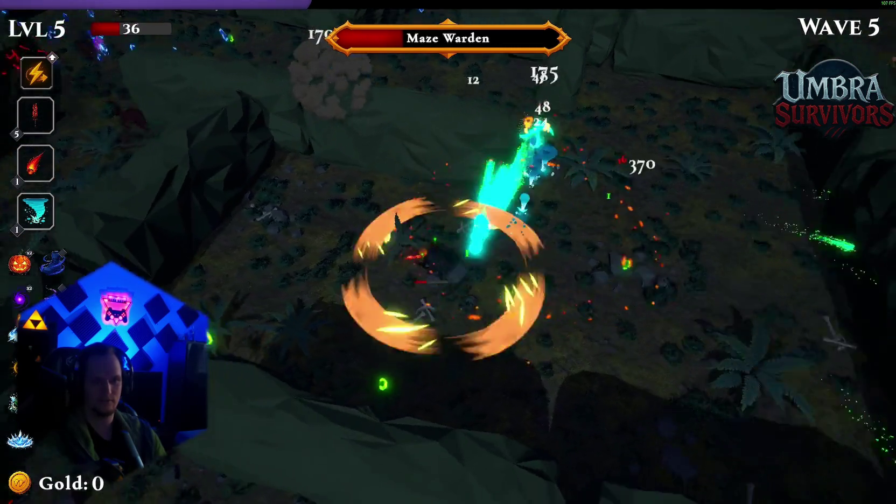
key(d)
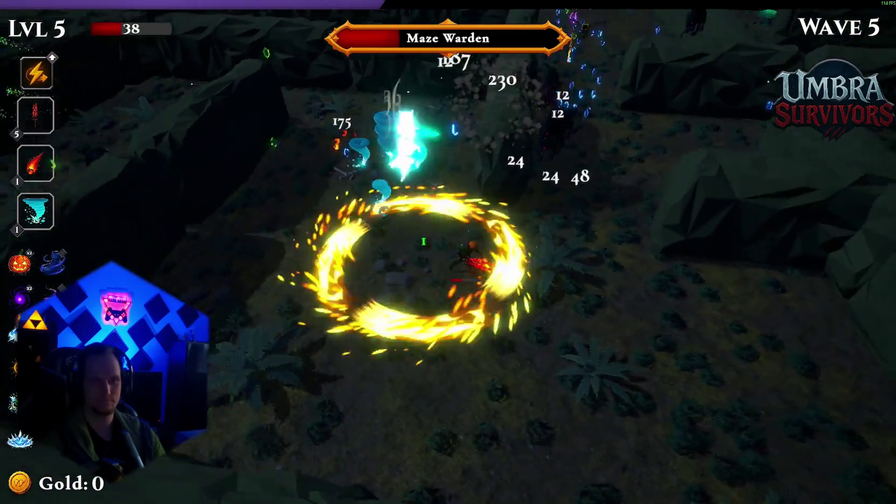
key(s)
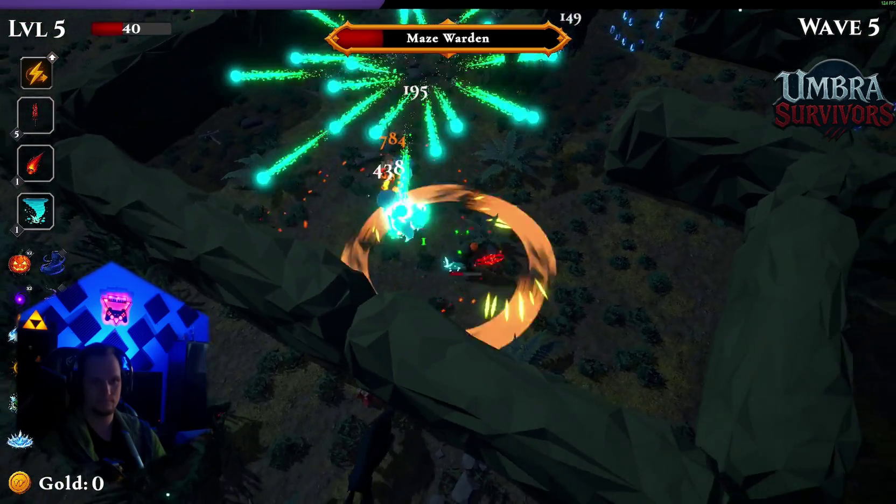
key(a)
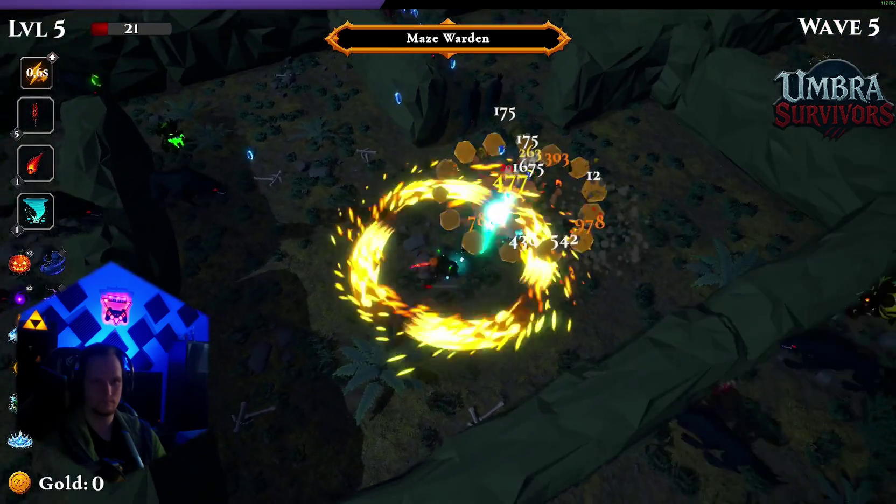
key(d)
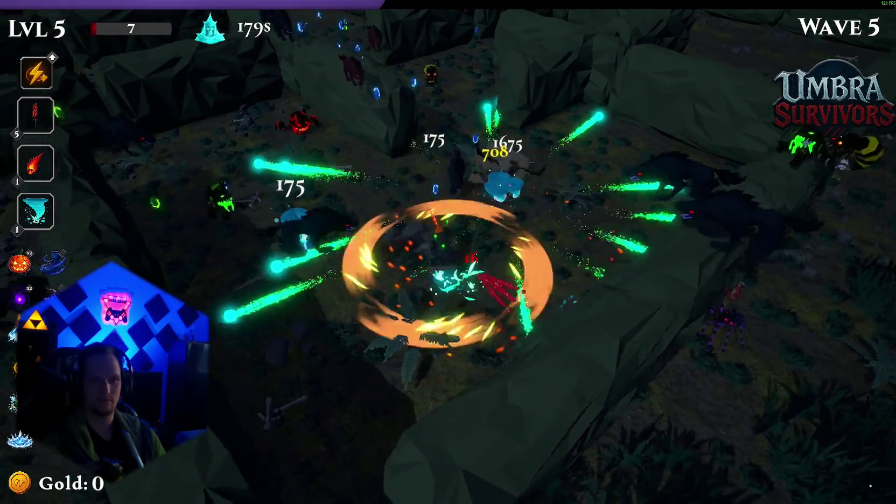
key(w)
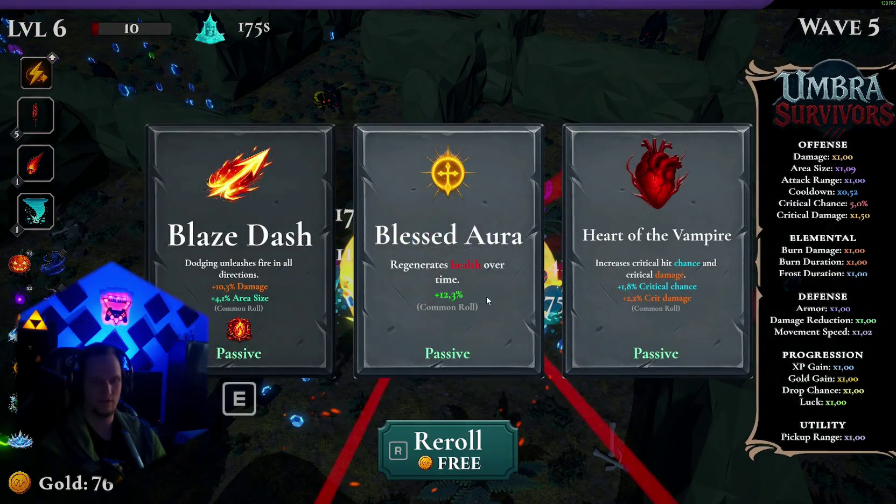
Pick Void Pulse radius, Blessed Aura and Meteor upgrades, take Nova and trade Arcane Extension for EXP.
click(448, 288)
key(e)
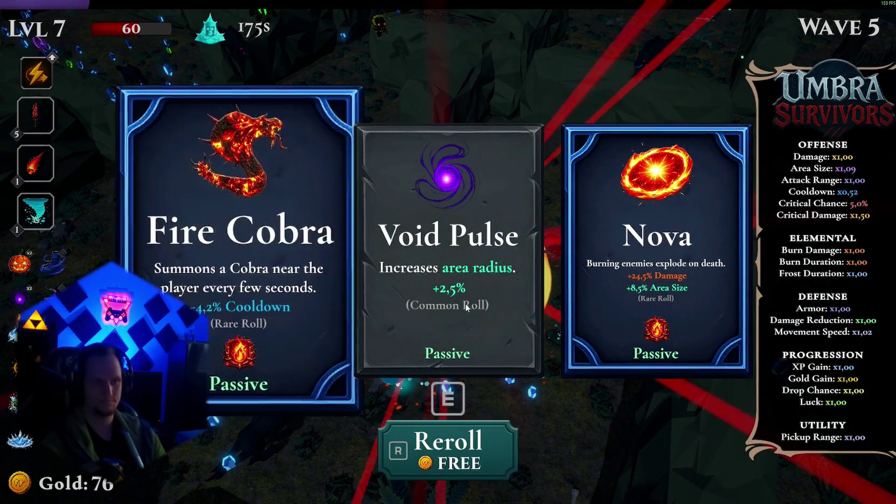
click(430, 278)
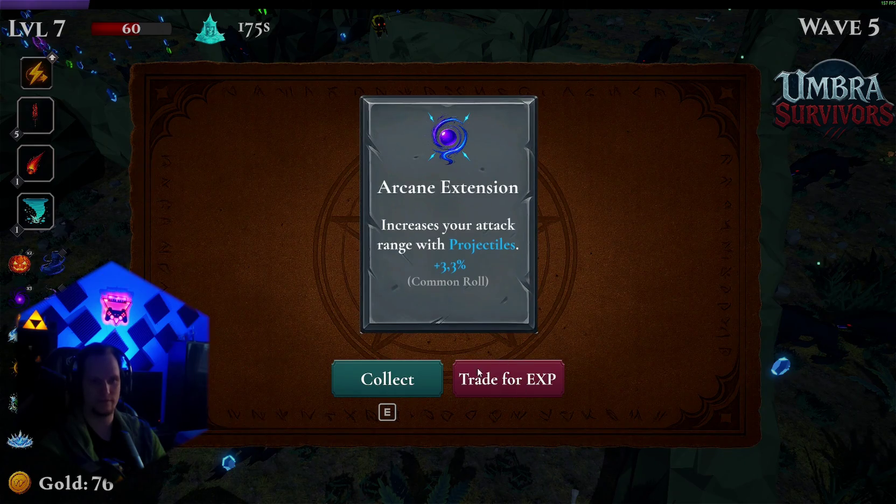
click(502, 379)
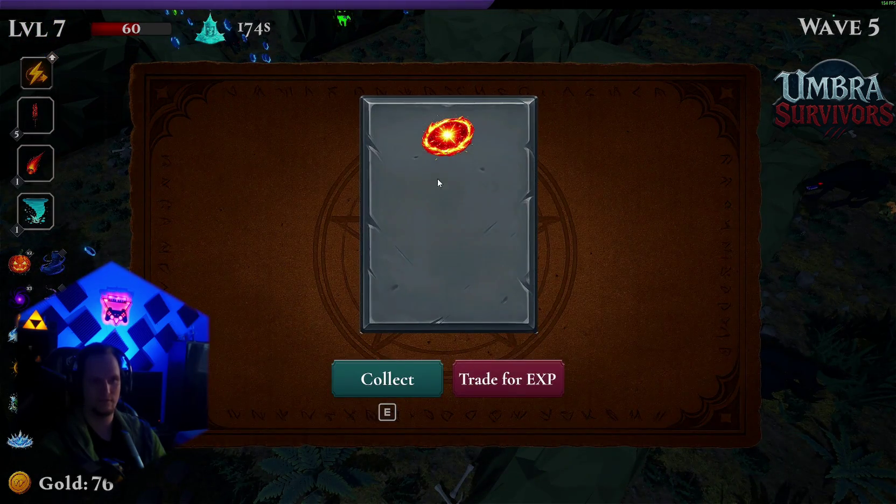
click(394, 382)
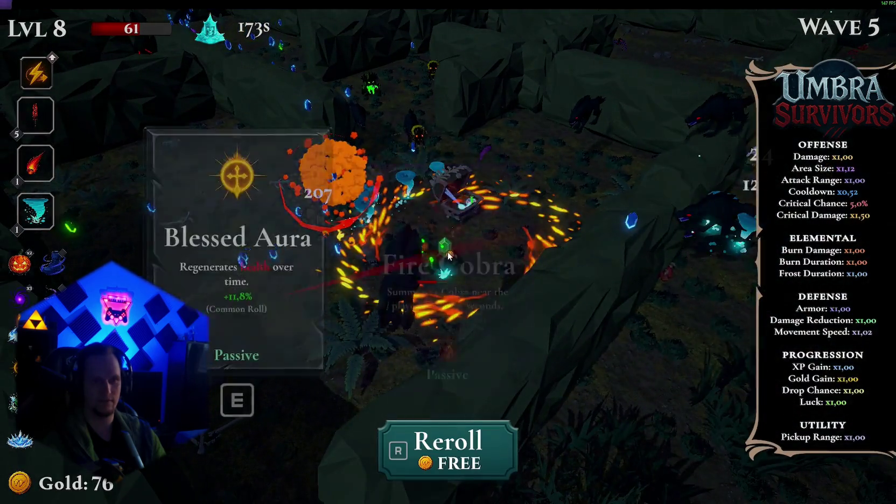
click(244, 292)
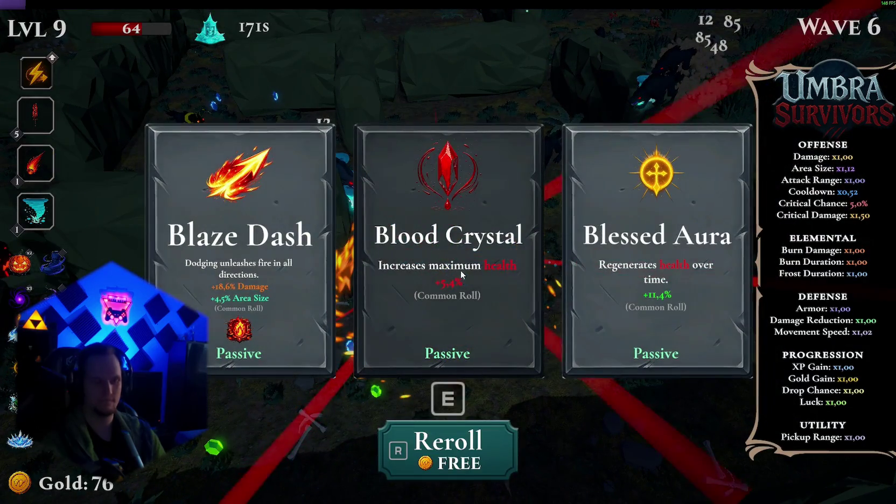
click(597, 263)
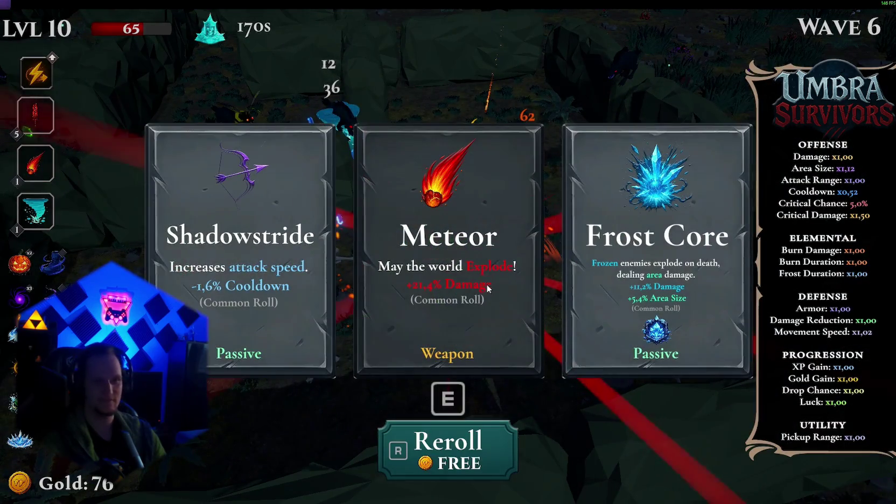
click(468, 308)
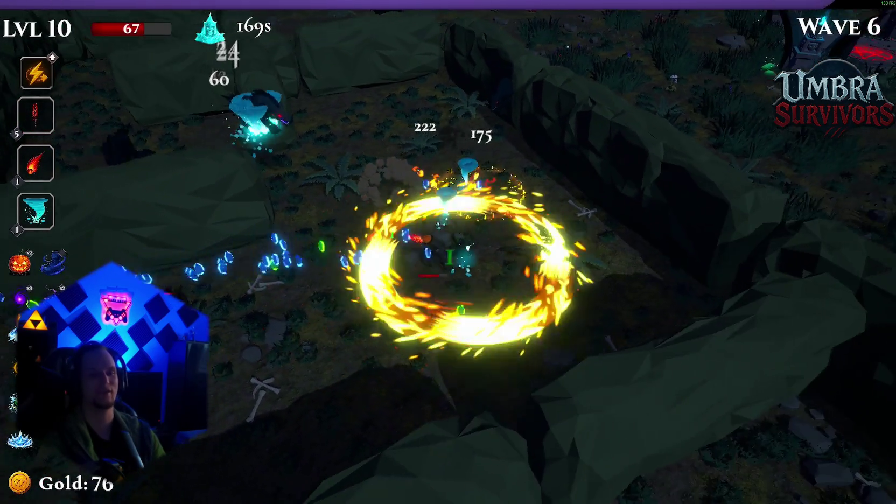
click(571, 284)
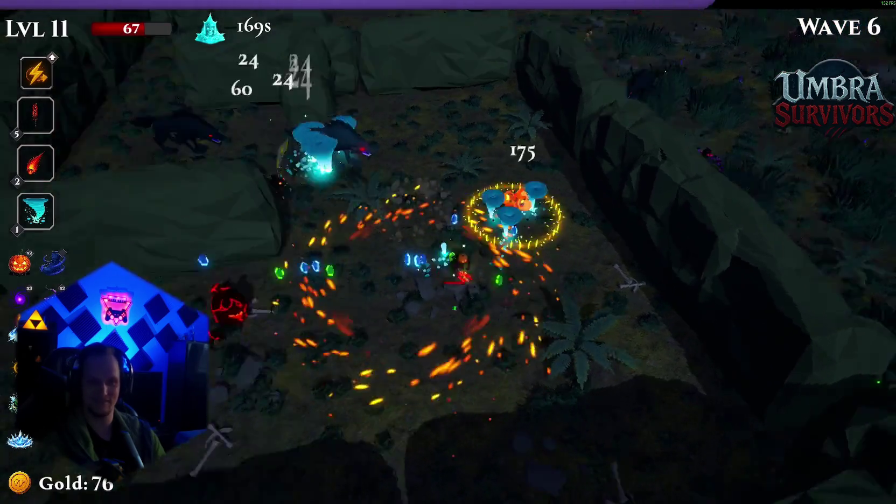
click(431, 257)
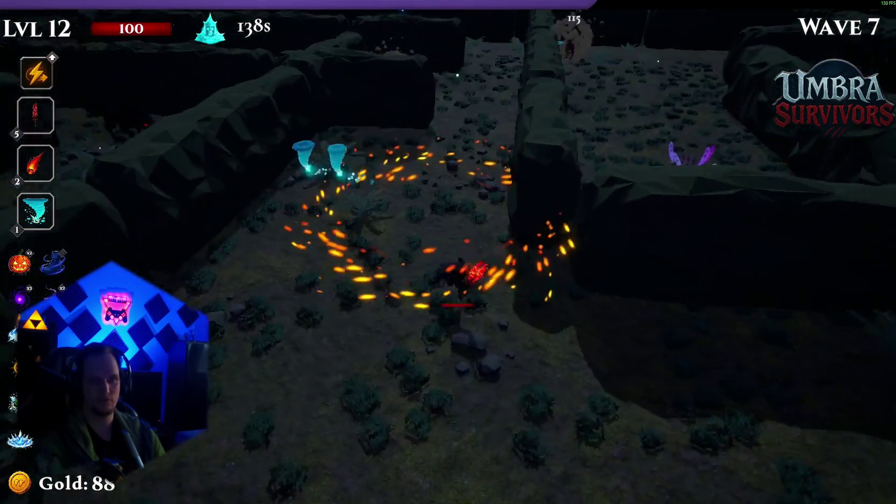
Keep the level 12 character moving through the maze into wave 7 at full health.
key(w)
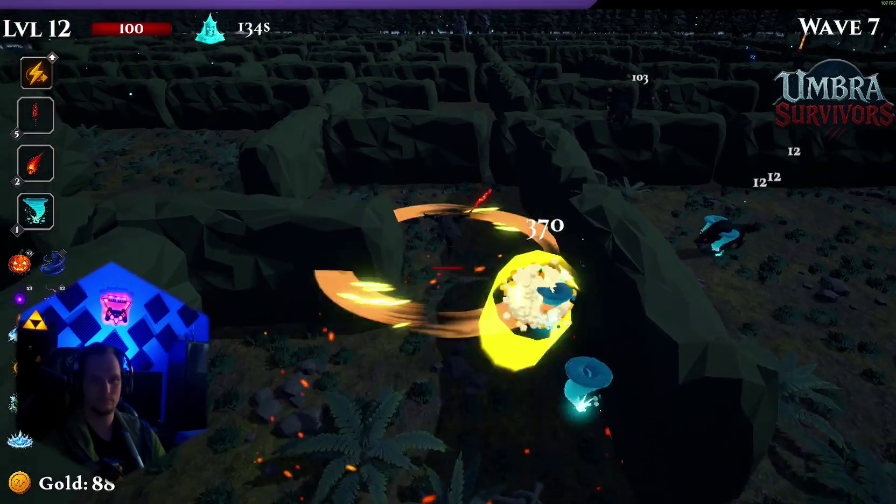
key(w)
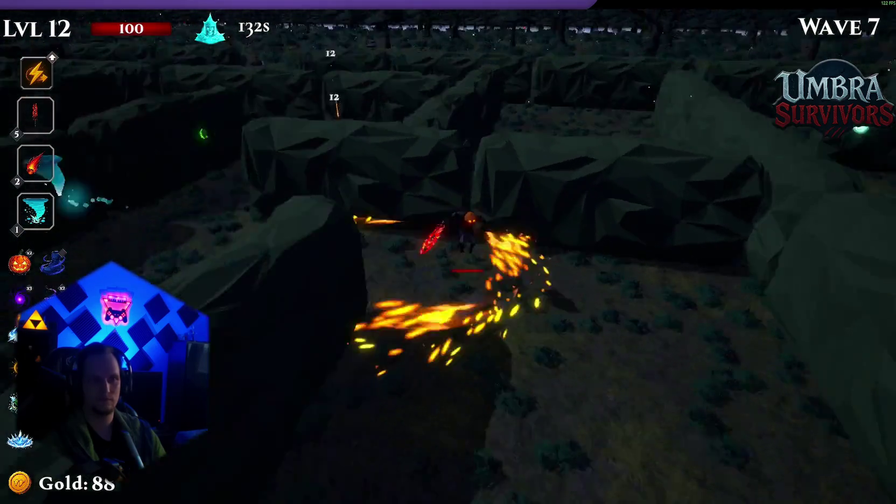
key(w)
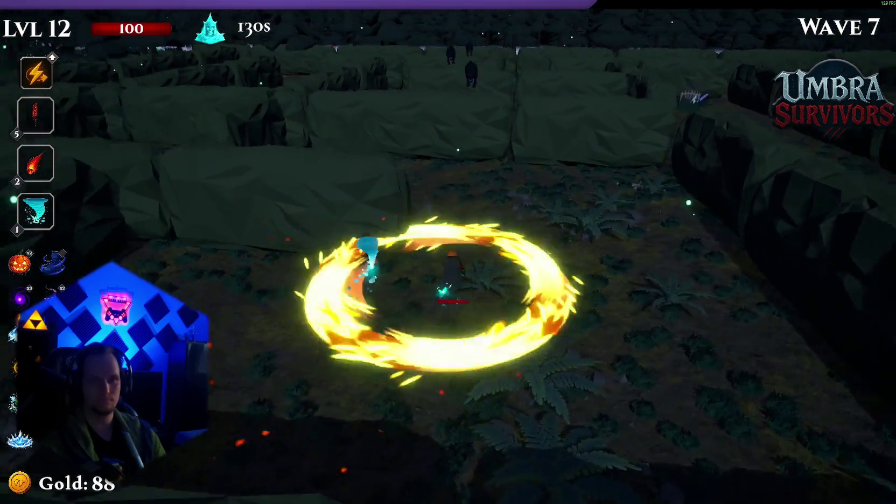
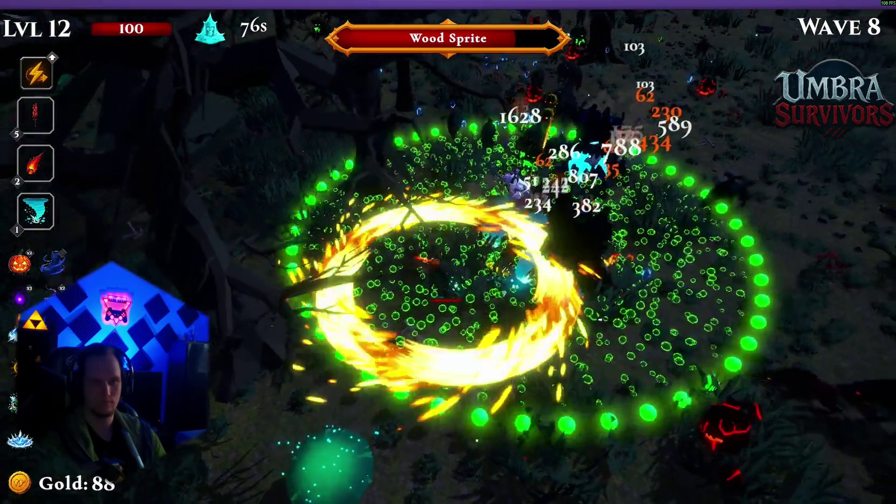
Move south through the enemies, taking Heart of the Vampire and the level 14 upgrade.
key(s)
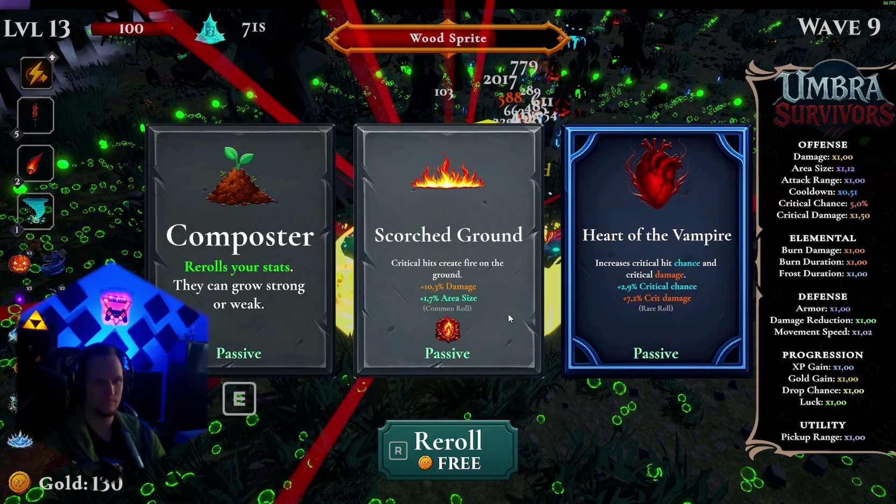
click(618, 279)
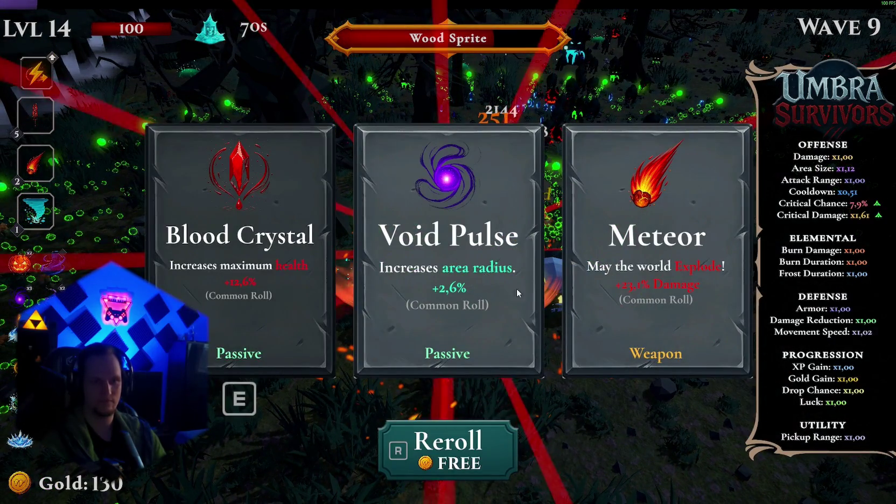
key(e)
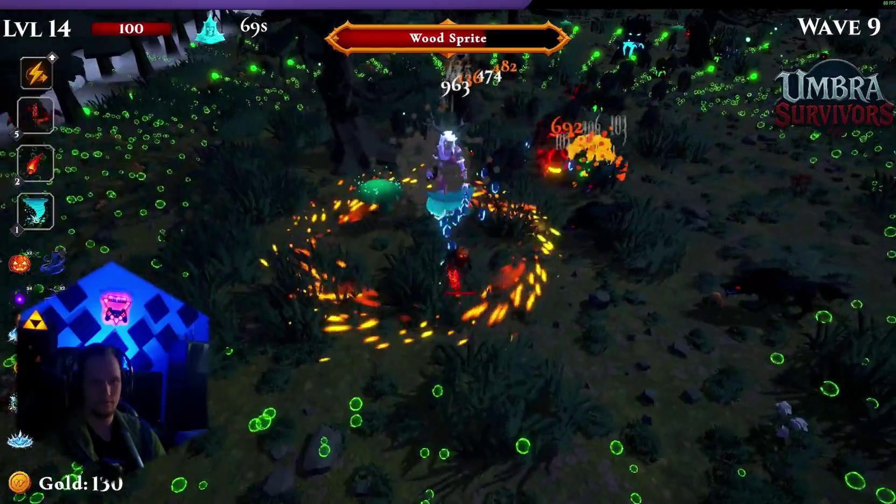
Move down-right, taking Shadowstride and then the level 16 upgrade.
key(s)
key(d)
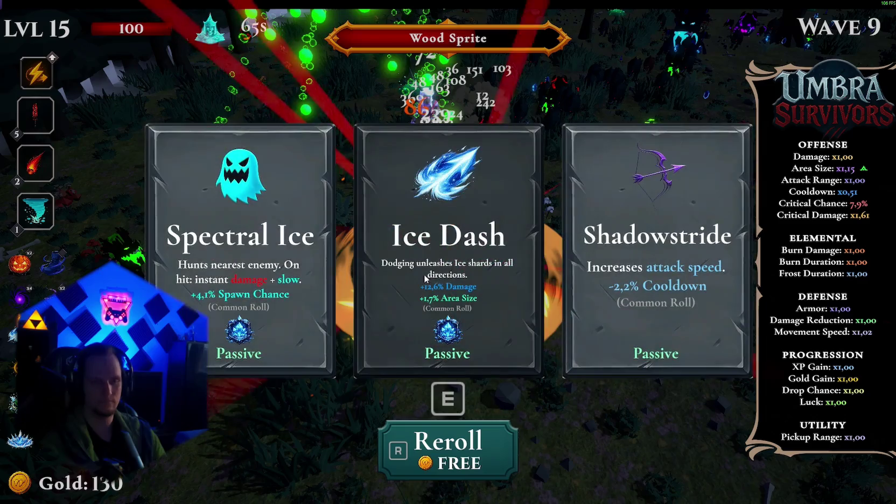
key(e)
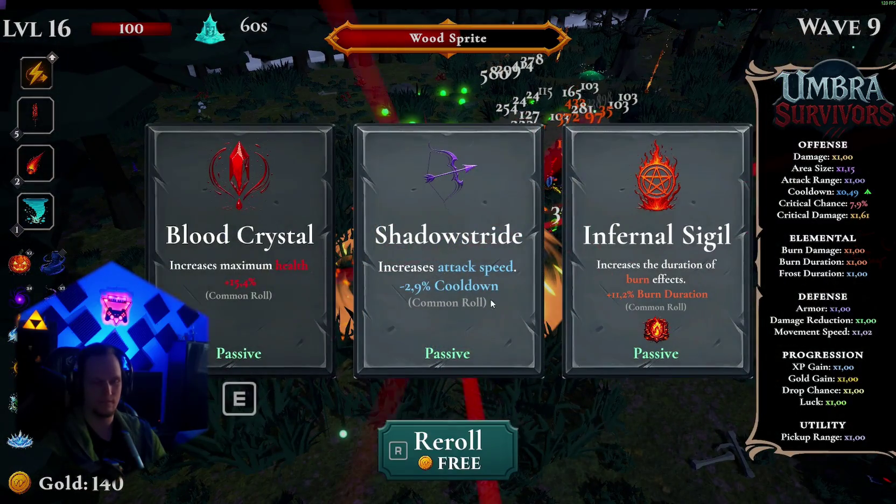
key(e)
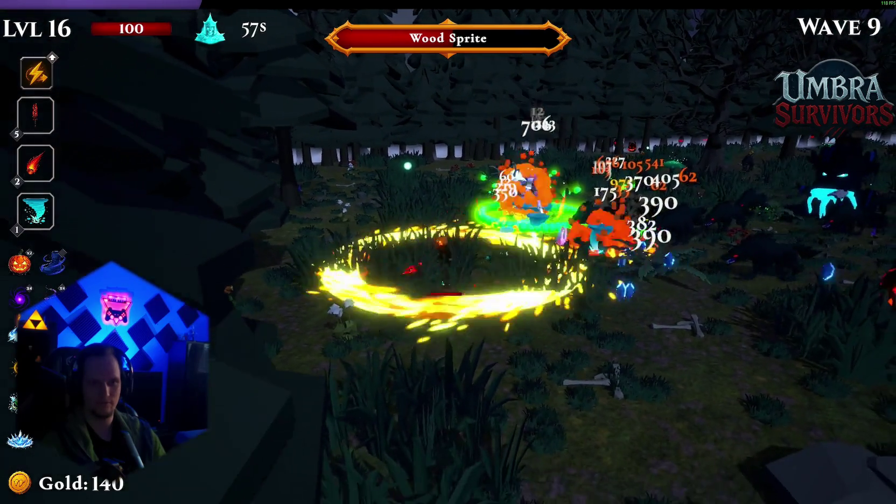
Take Blood Crystal at level 17 for more maximum health while dodging enemies.
key(a)
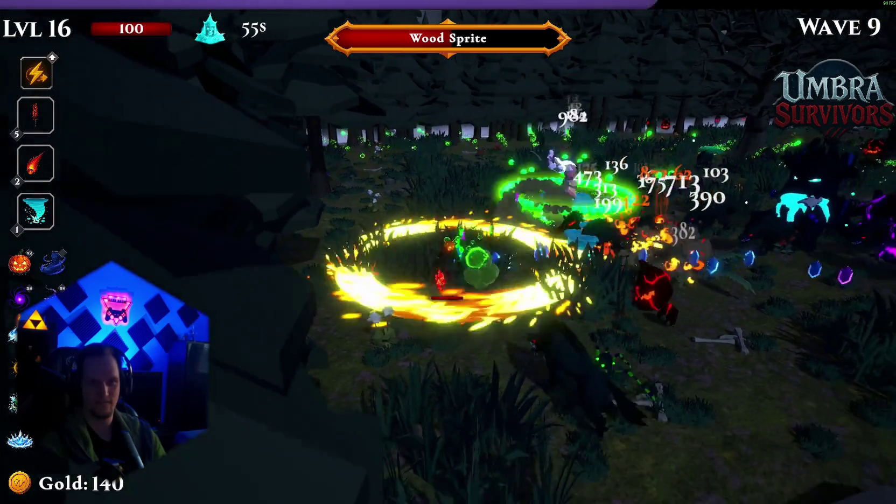
key(e)
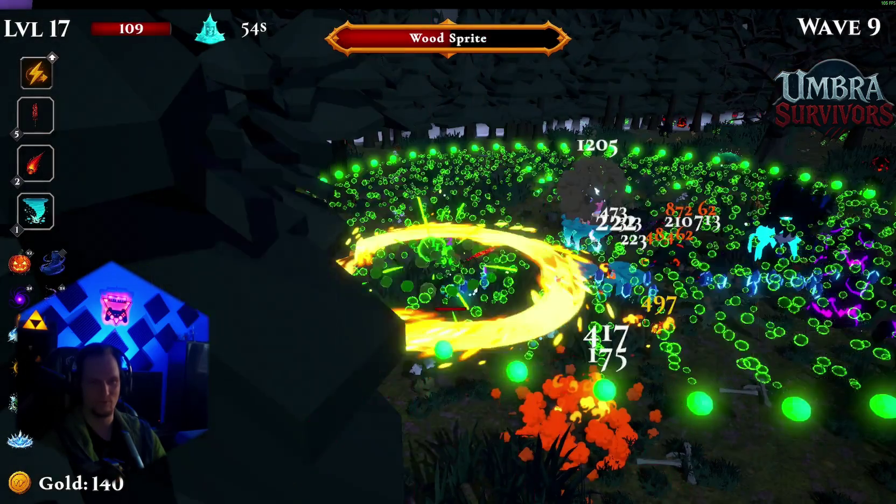
key(s)
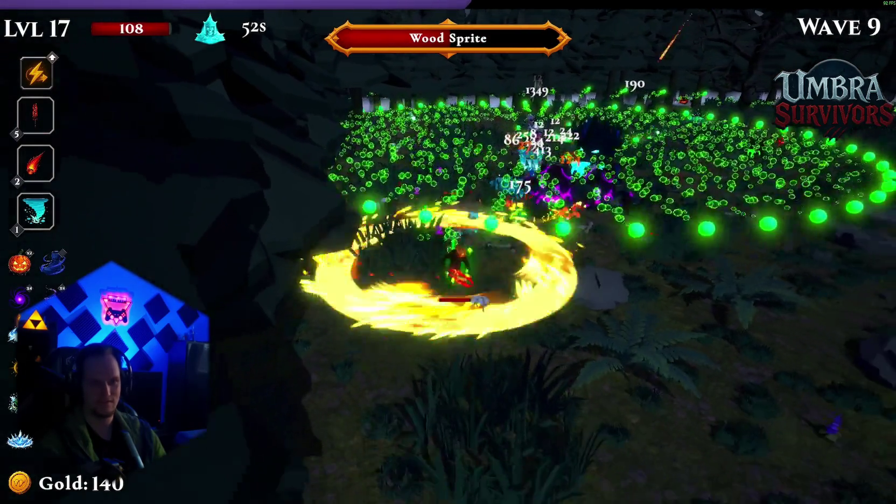
key(d)
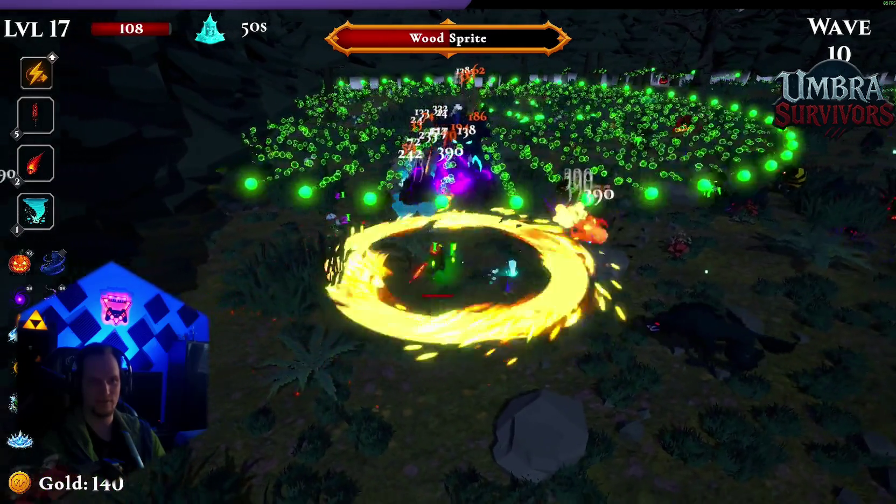
key(a)
key(s)
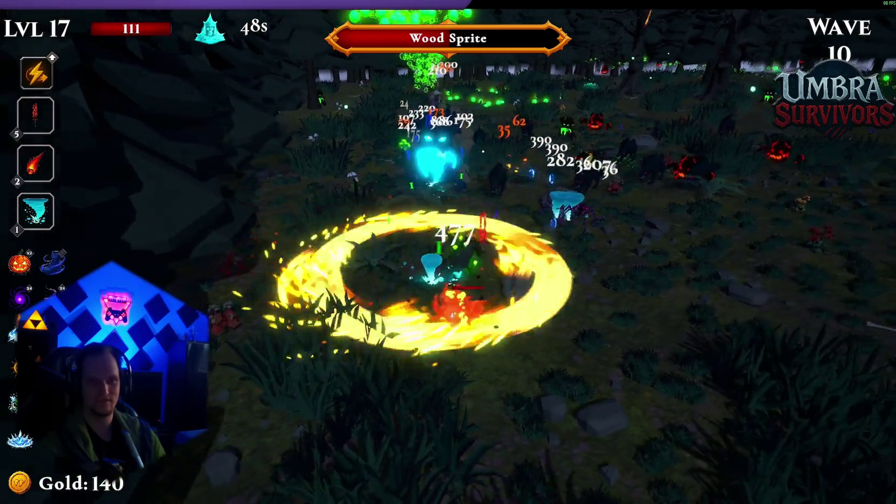
key(d)
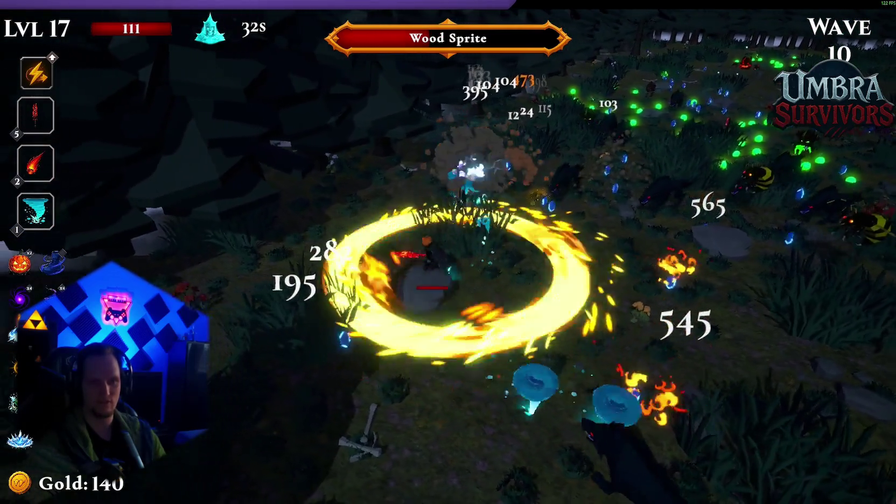
Dodge through wave 11, avoiding the poison field, until the Infernal Sigil reward appears.
key(w)
key(a)
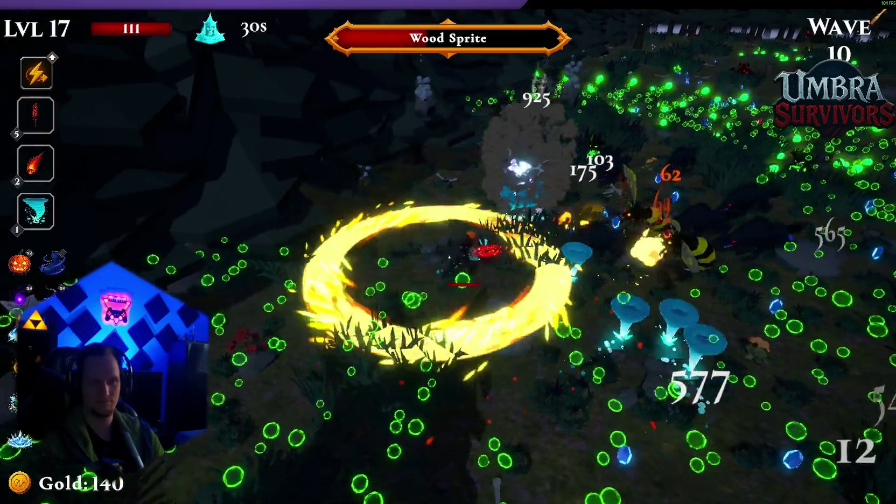
key(d)
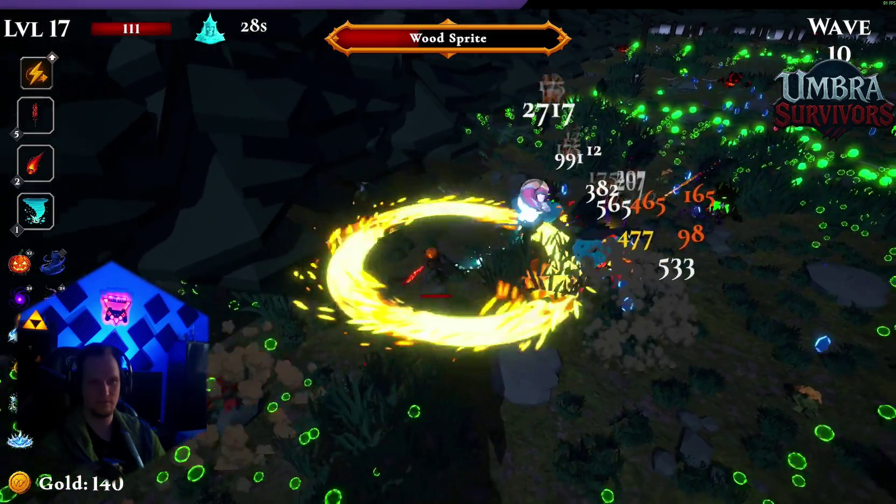
key(w)
key(d)
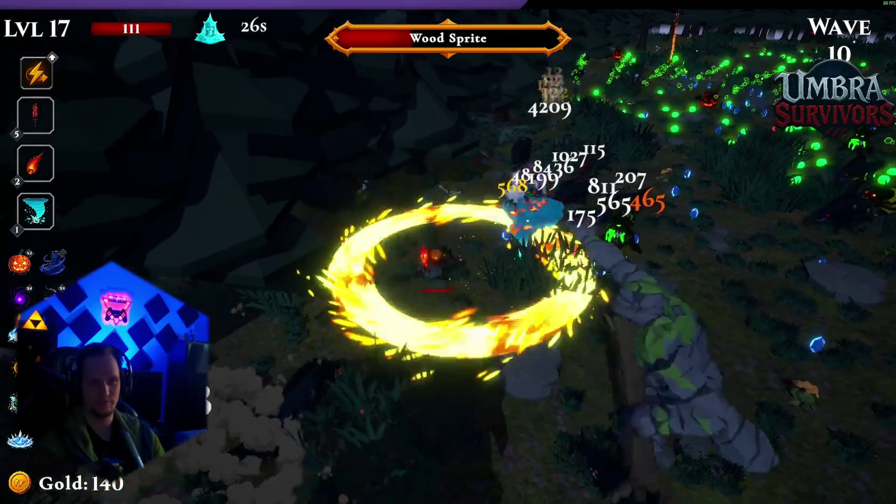
key(d)
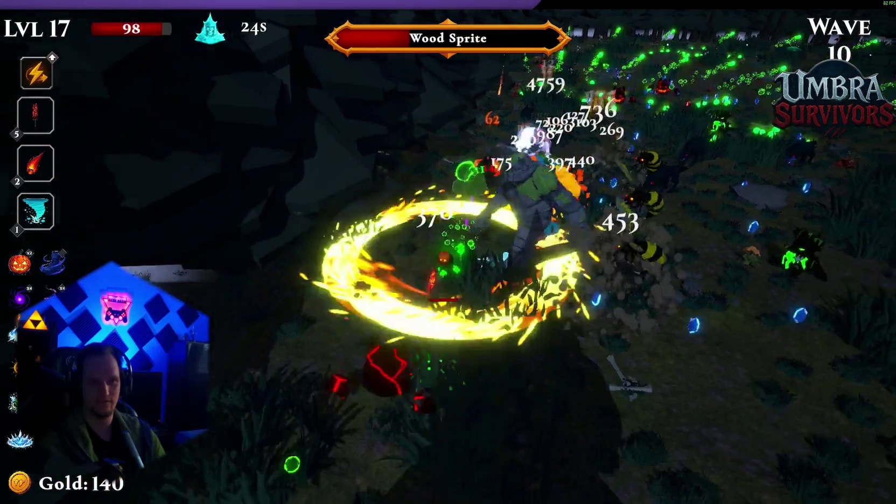
key(s)
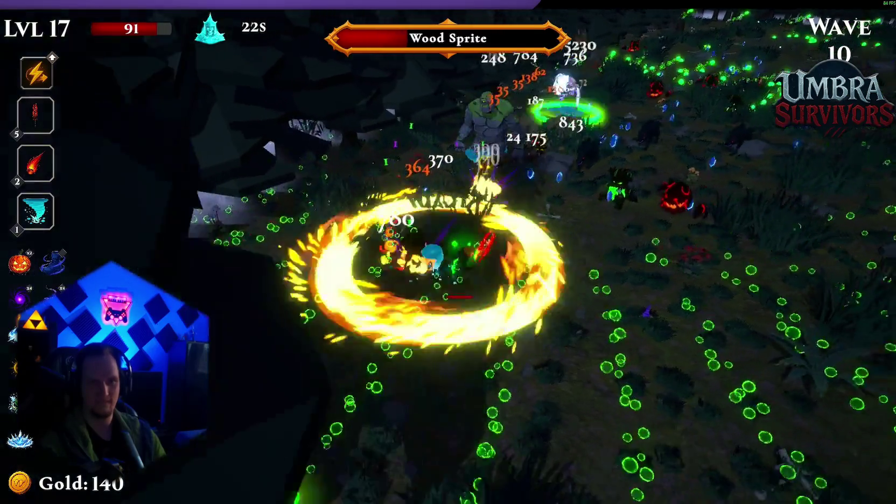
key(d)
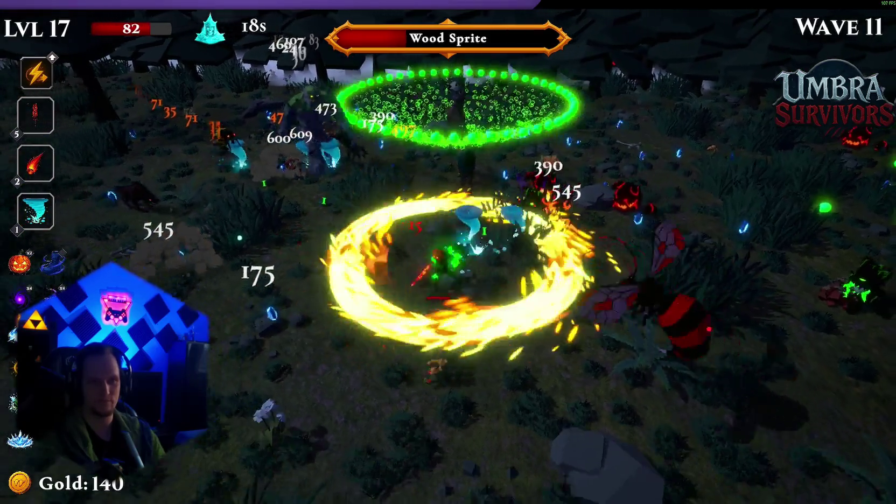
key(s)
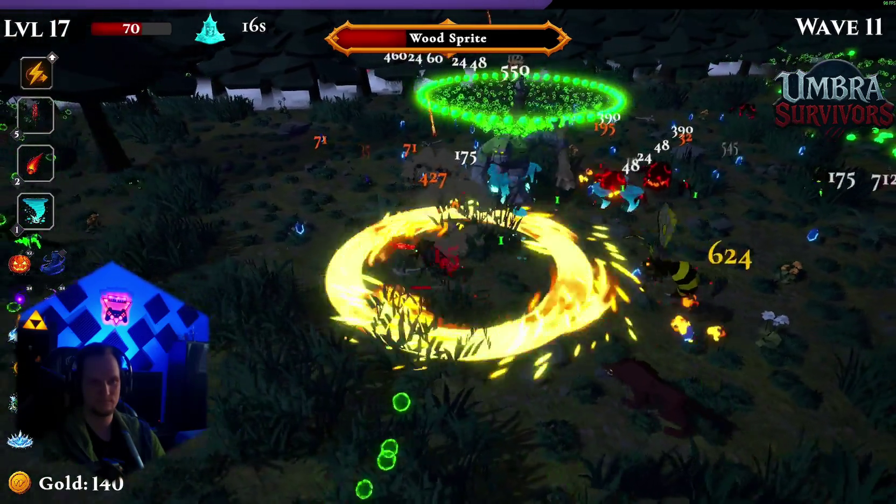
key(s)
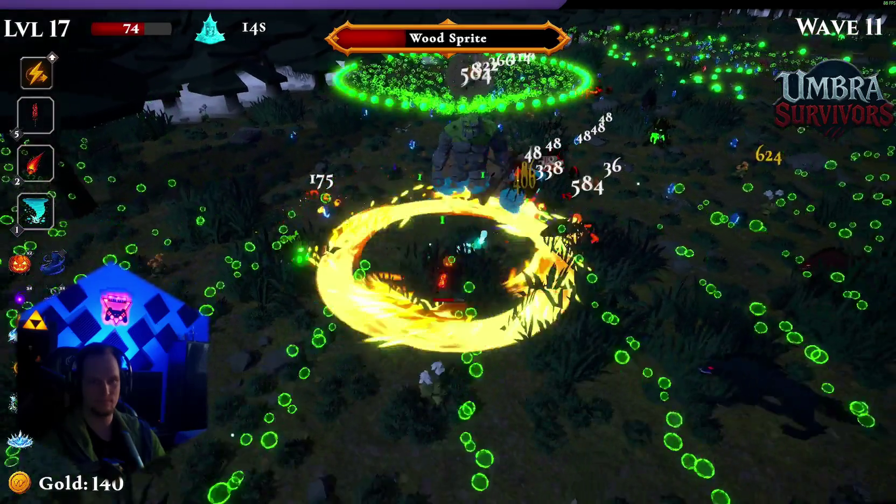
key(w)
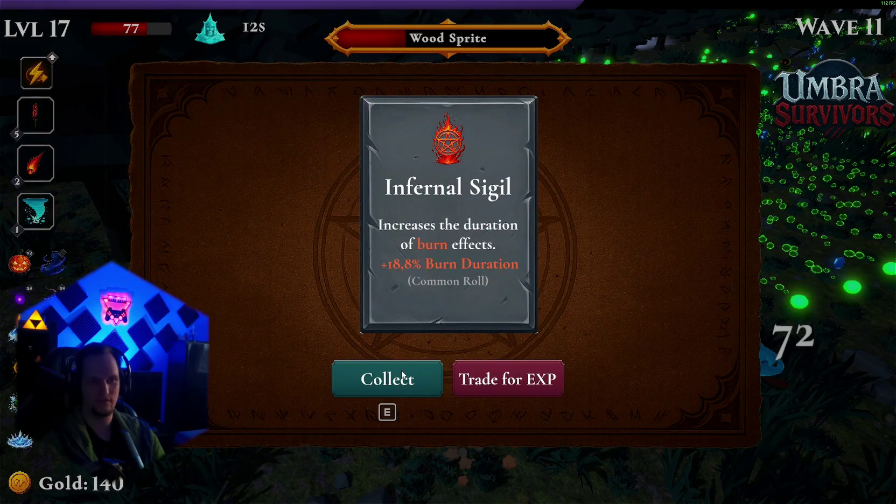
Collect the Infernal Sigil relic (+18,8% Burn Duration) and keep moving.
click(403, 374)
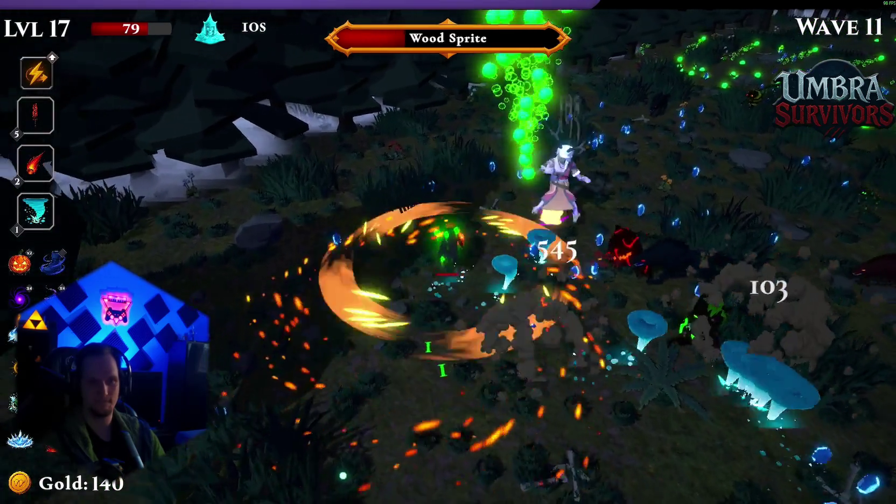
key(s)
key(s)
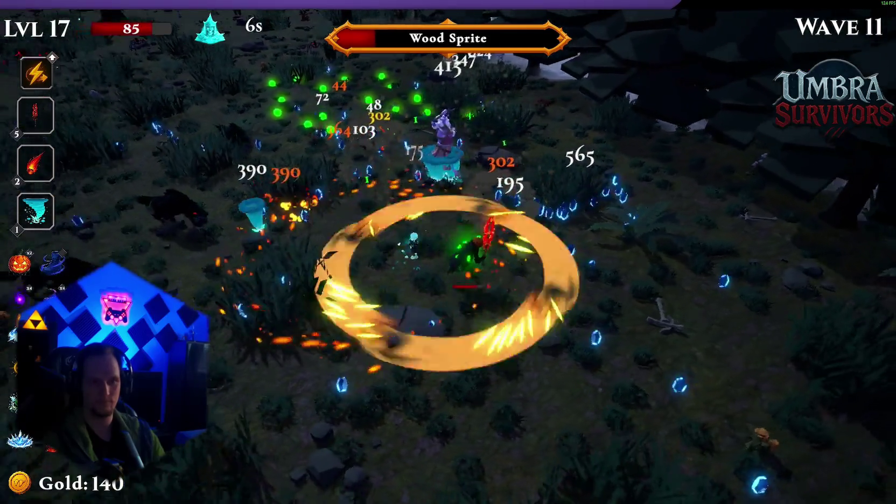
key(w)
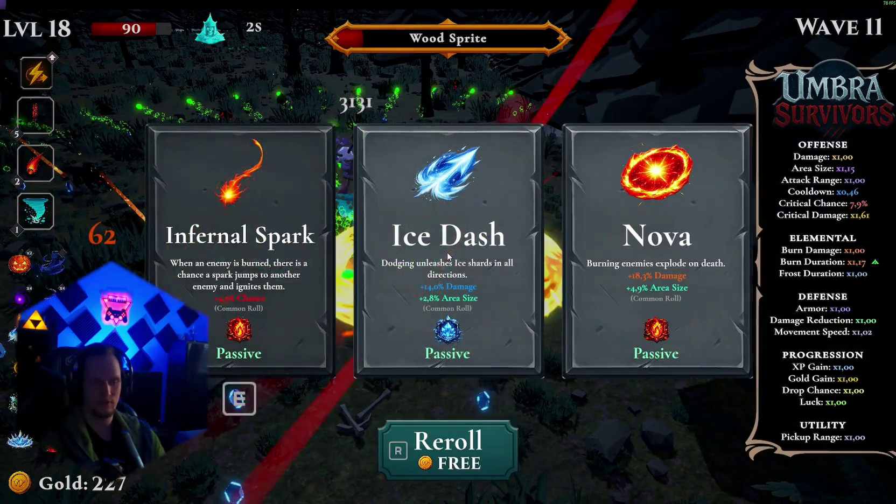
Take Nova at level 18, then gather gold up to 470.
key(Return)
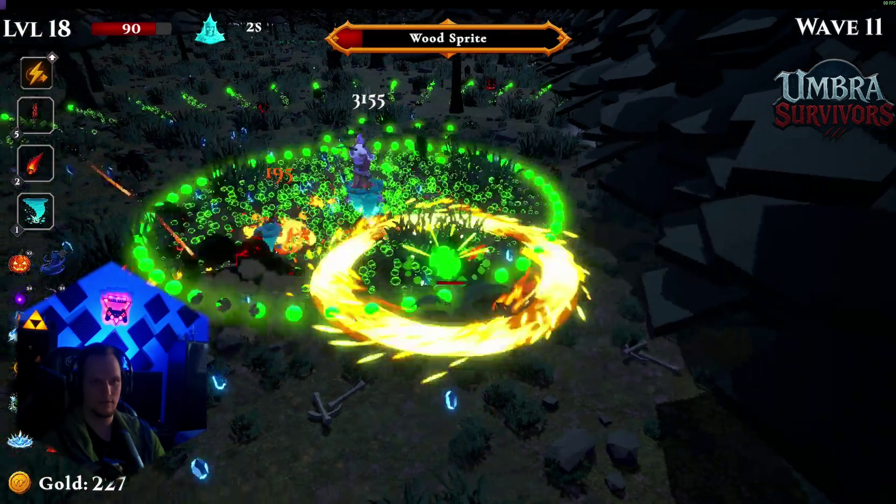
key(w)
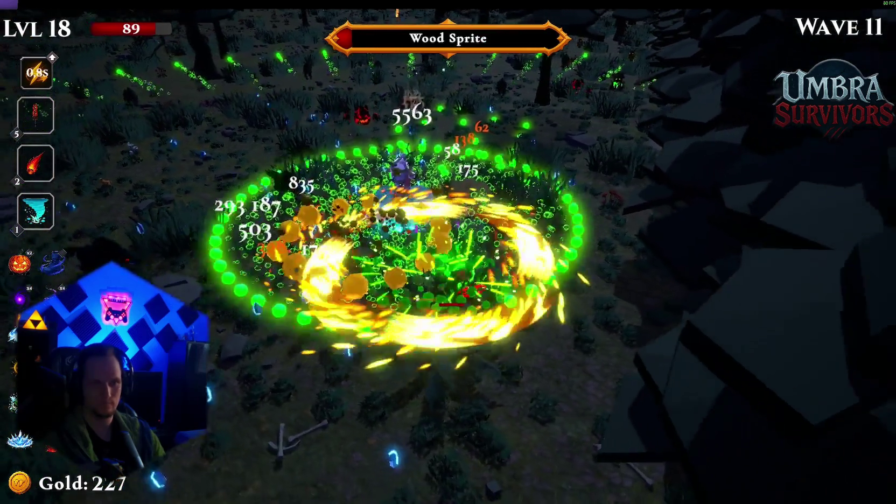
key(a)
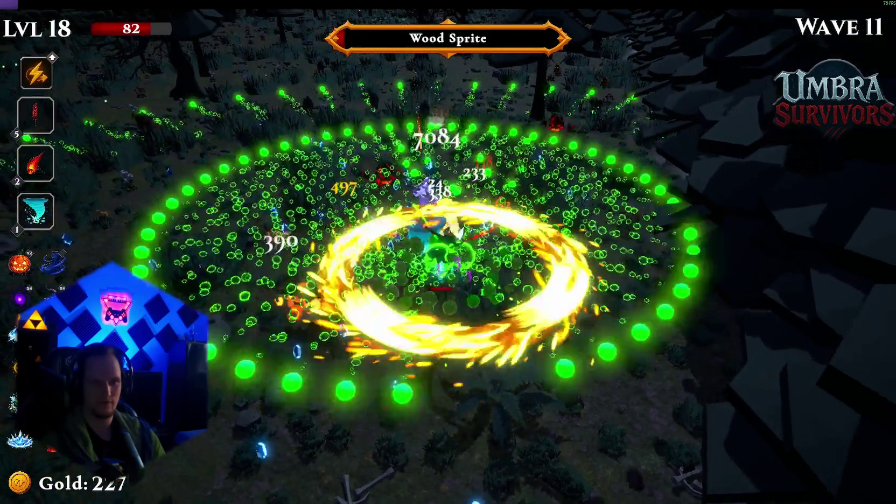
key(s)
key(d)
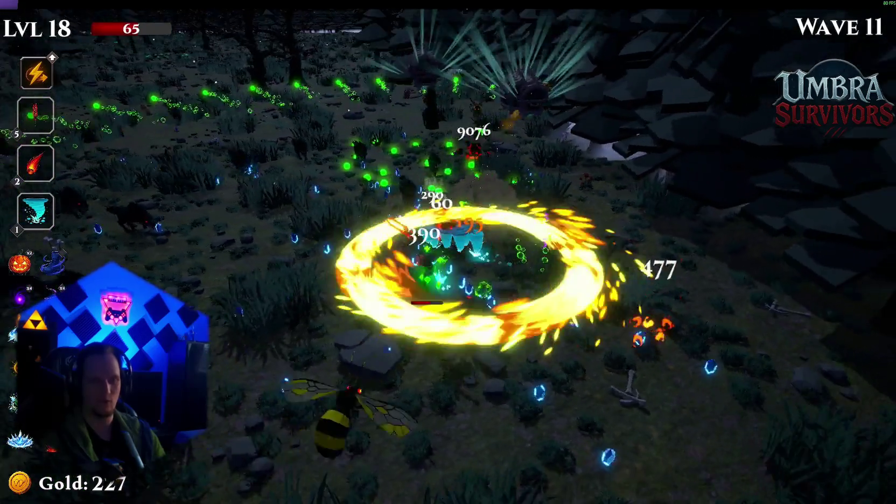
key(w)
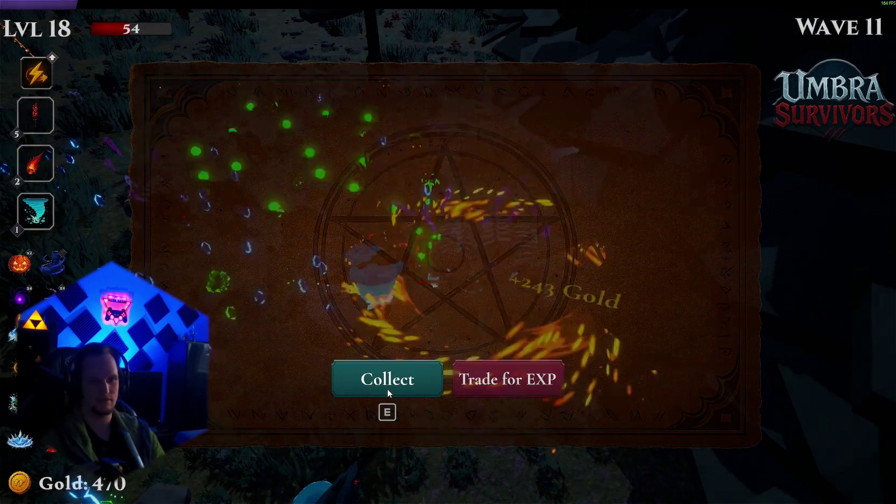
Fight down through the horde, then head back up toward the treeline.
key(s)
key(a)
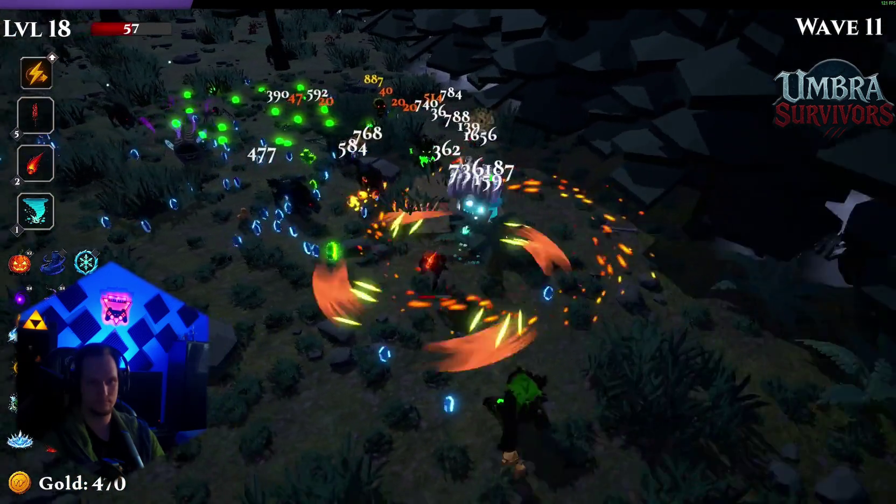
key(s)
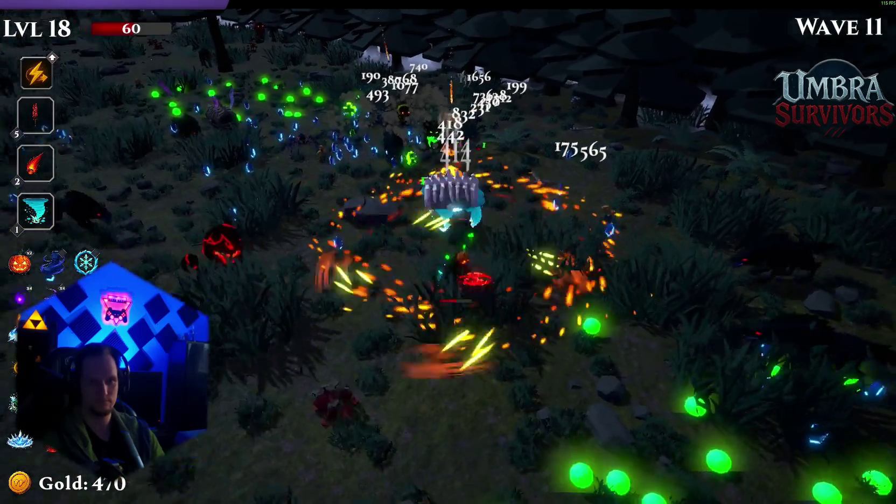
key(s)
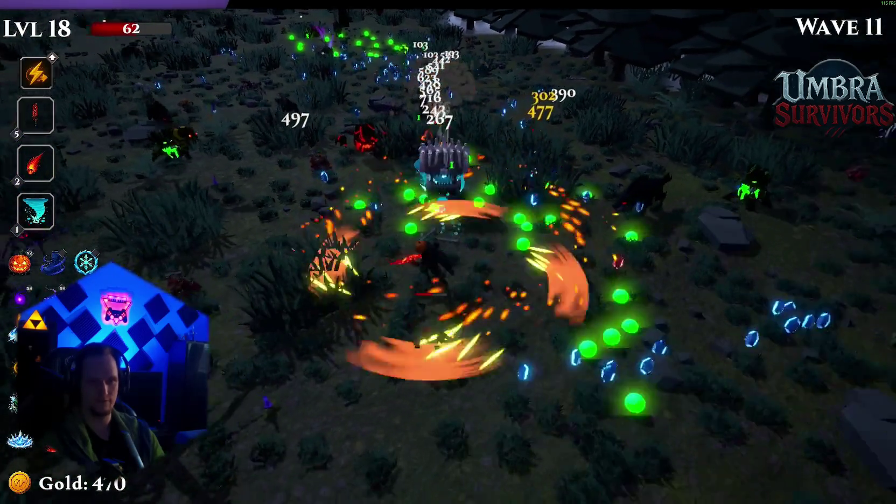
key(s)
key(a)
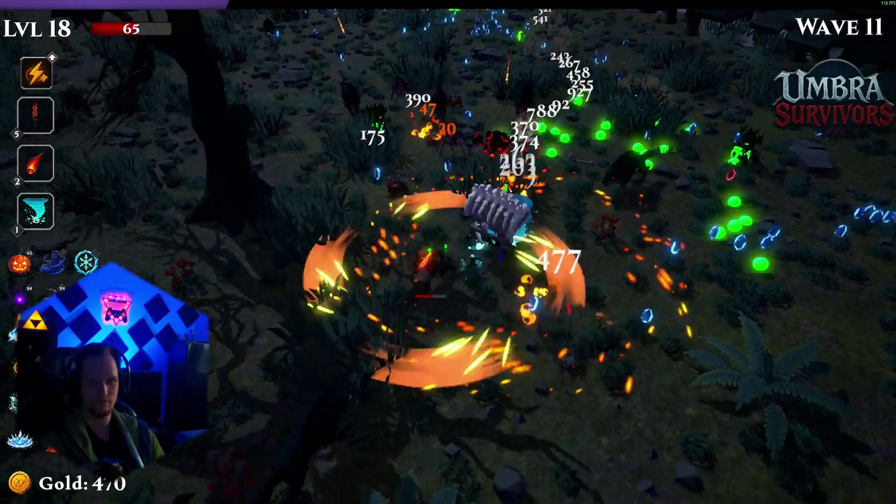
key(s)
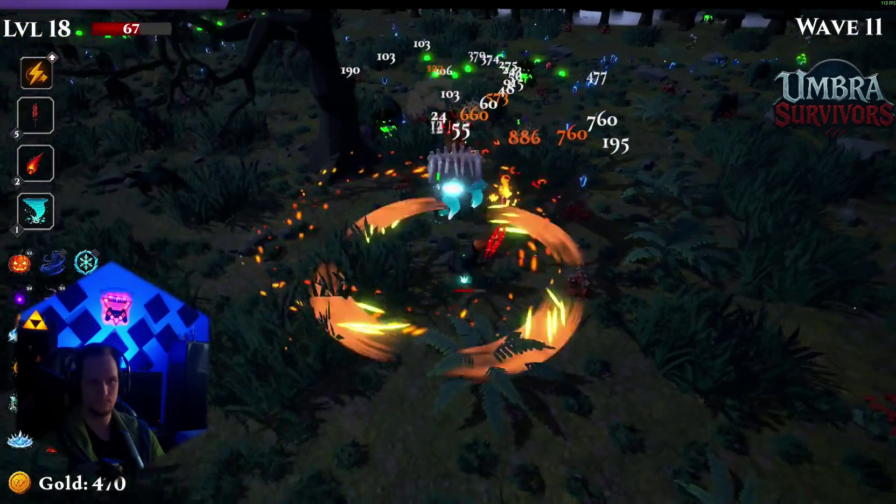
key(w)
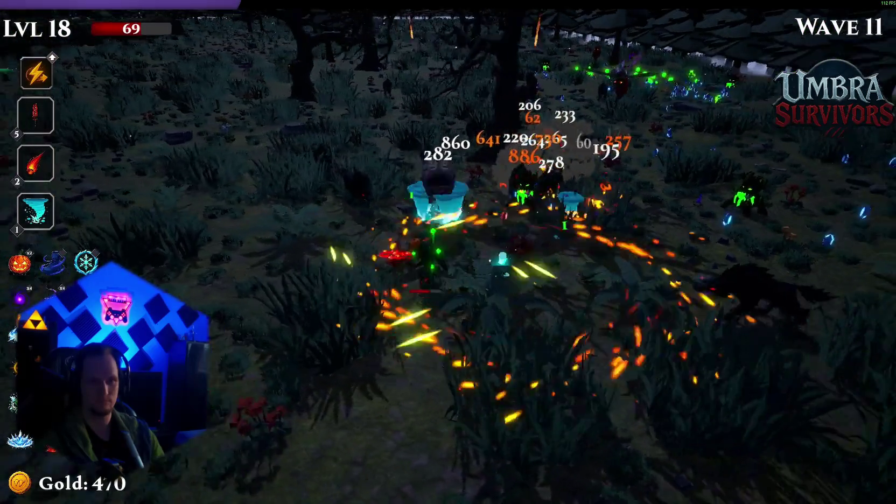
key(w)
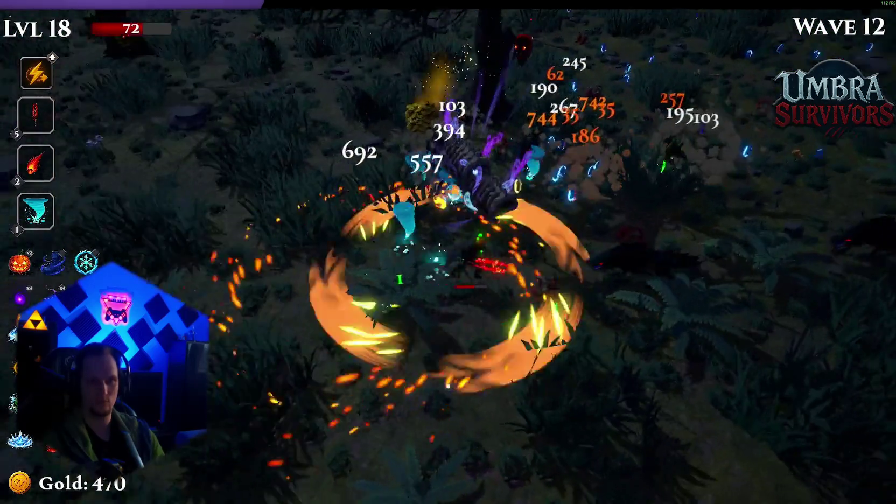
Collect the Void Pulse and Glacial Sigil relics and walk up to the chest.
click(402, 373)
click(405, 371)
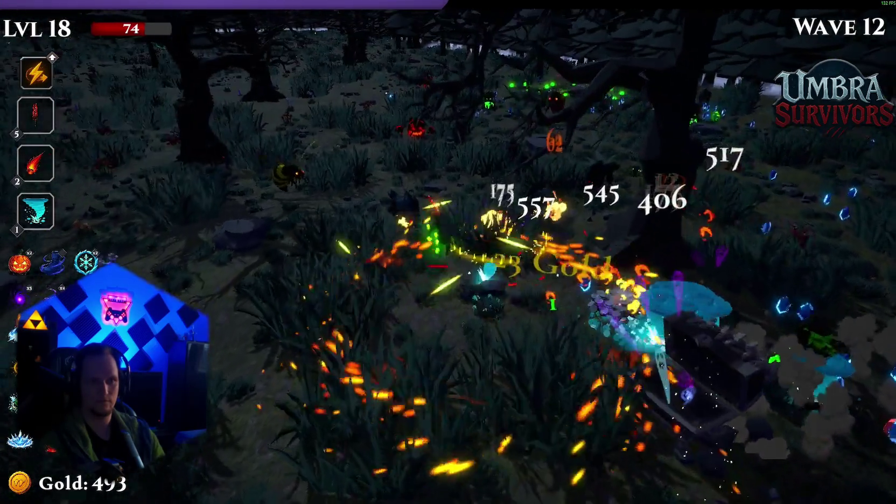
key(w)
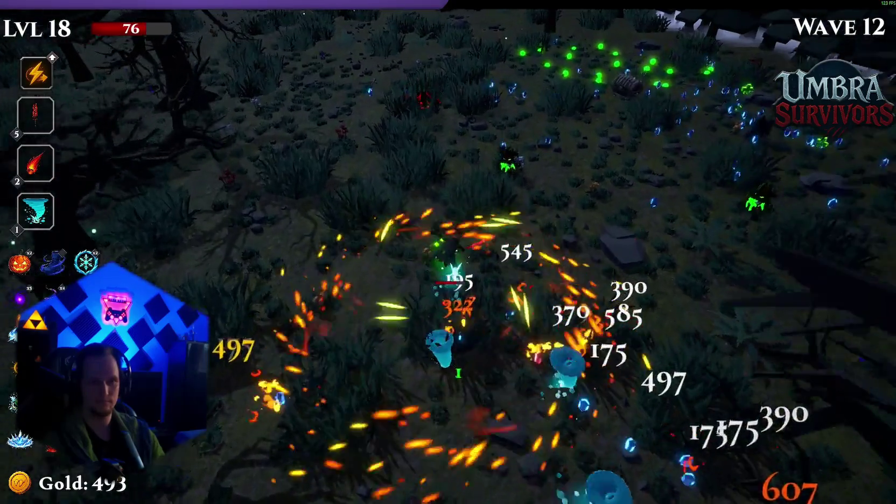
key(d)
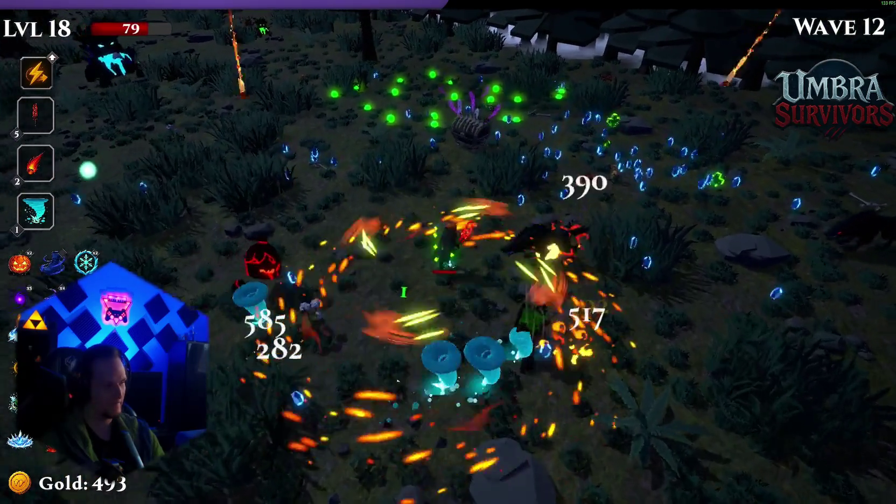
key(w)
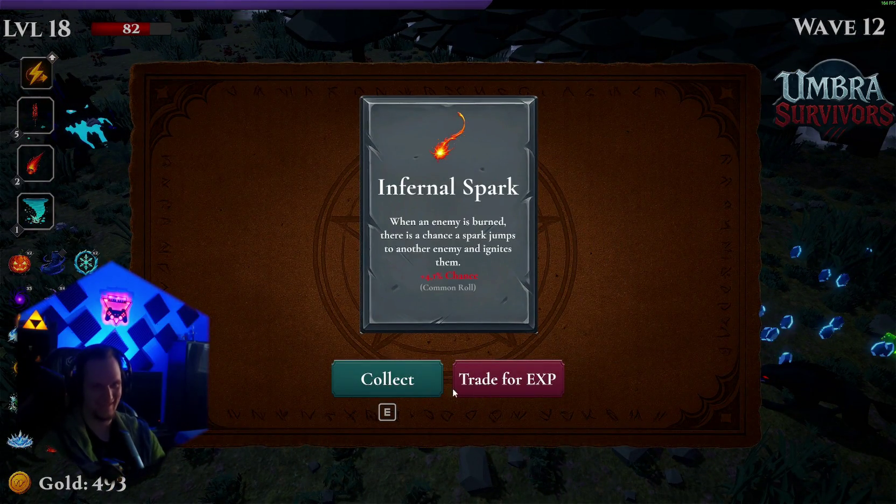
Trade Infernal Spark for experience, then pick the level-up card reaching level 19.
click(467, 392)
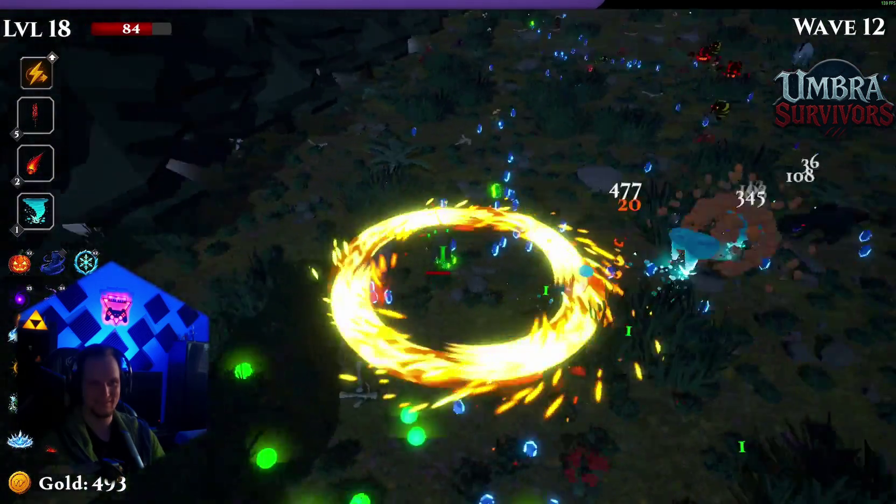
key(d)
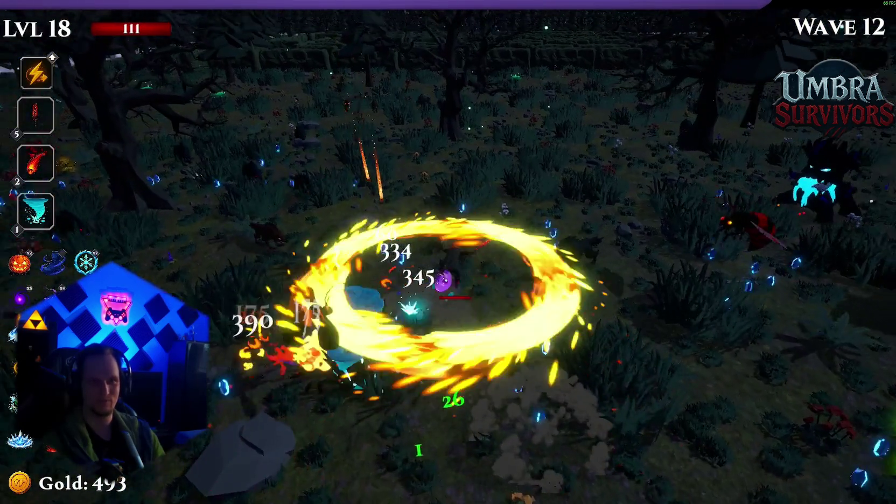
key(d)
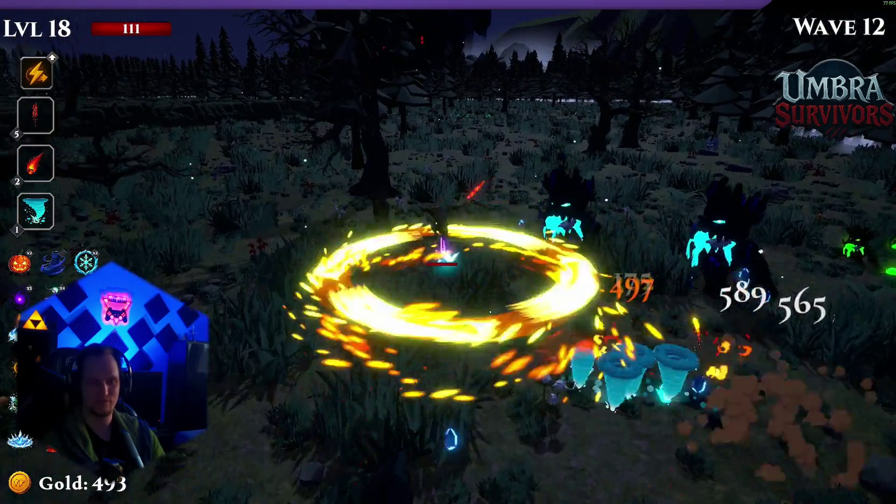
click(439, 315)
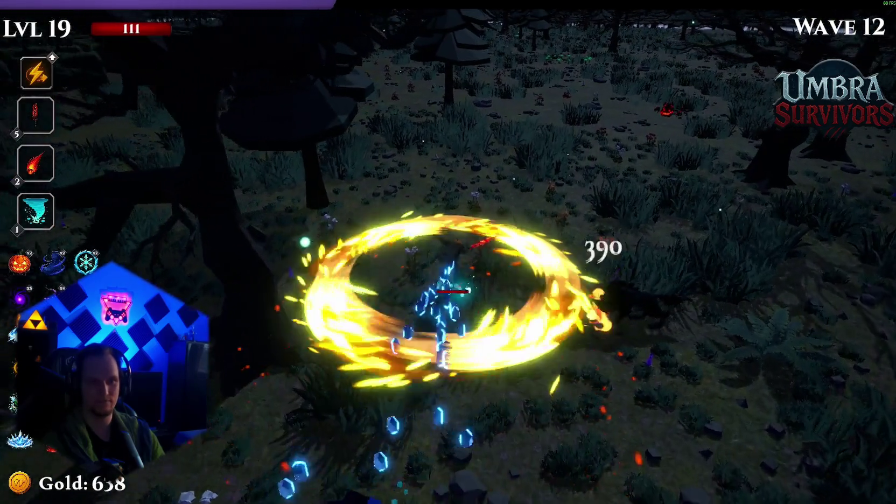
key(w)
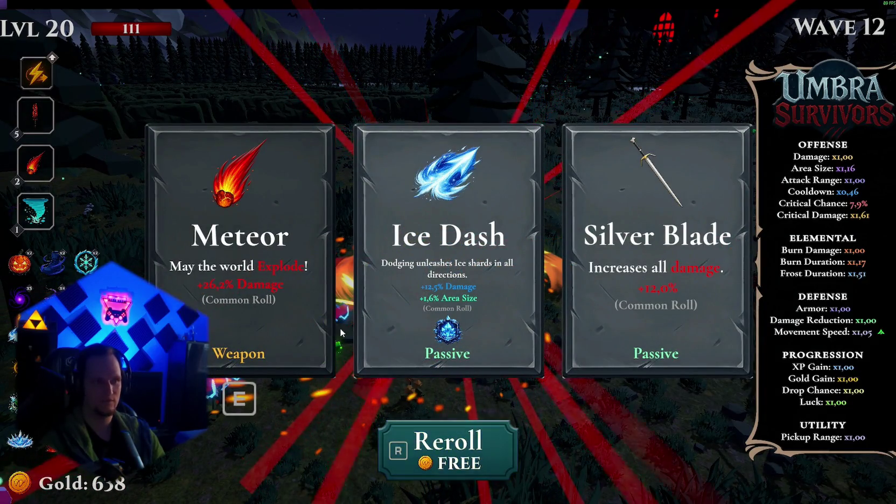
Upgrade Meteor to level 3, then move toward the mushroom ring collecting gold to 726.
click(244, 290)
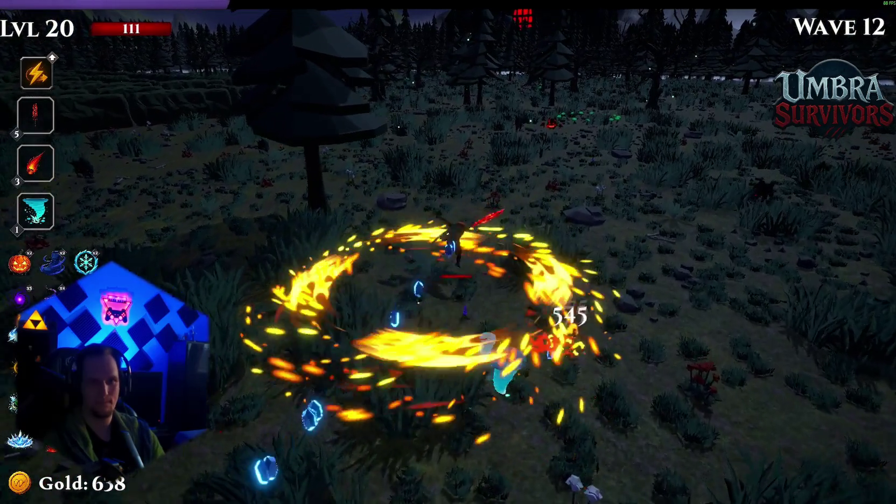
key(w)
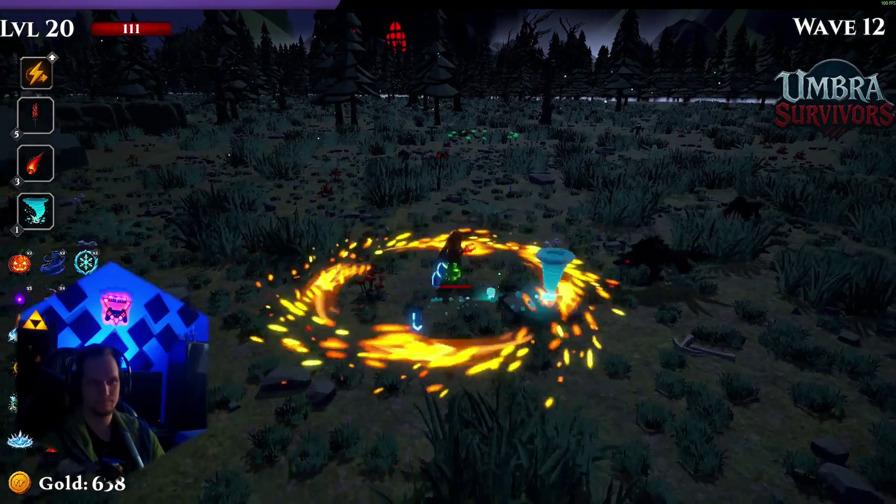
key(w)
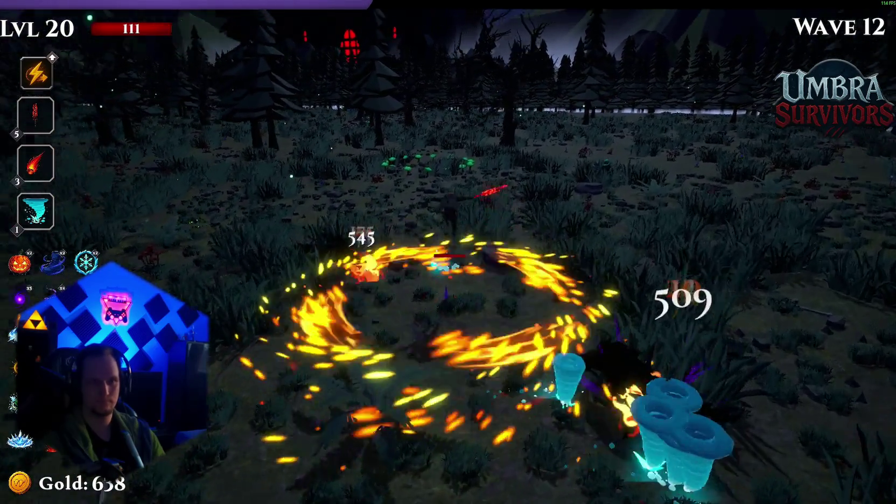
key(w)
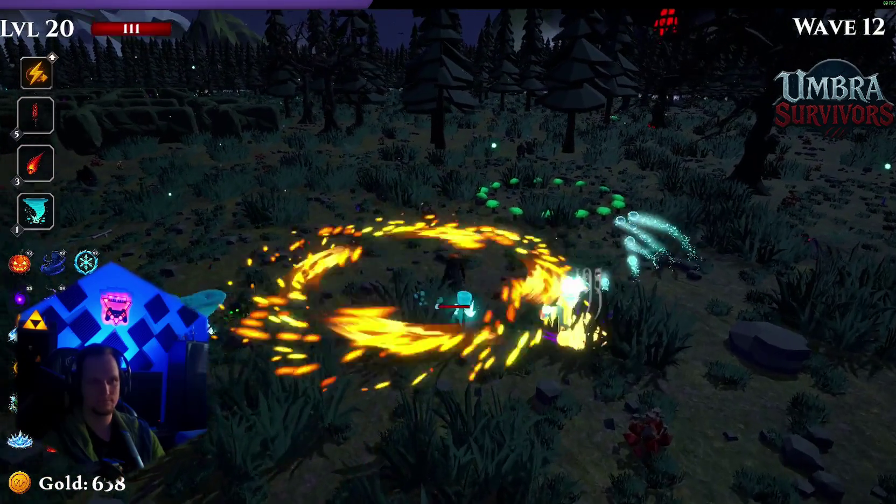
key(a)
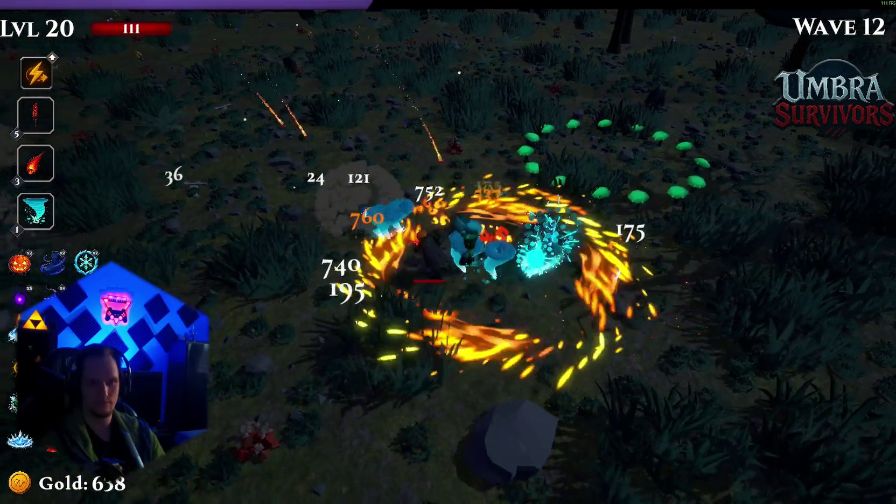
key(d)
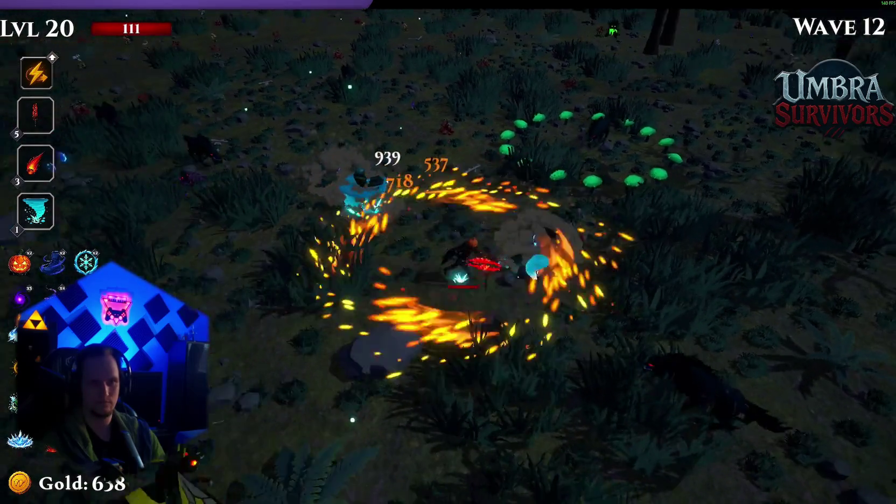
key(a)
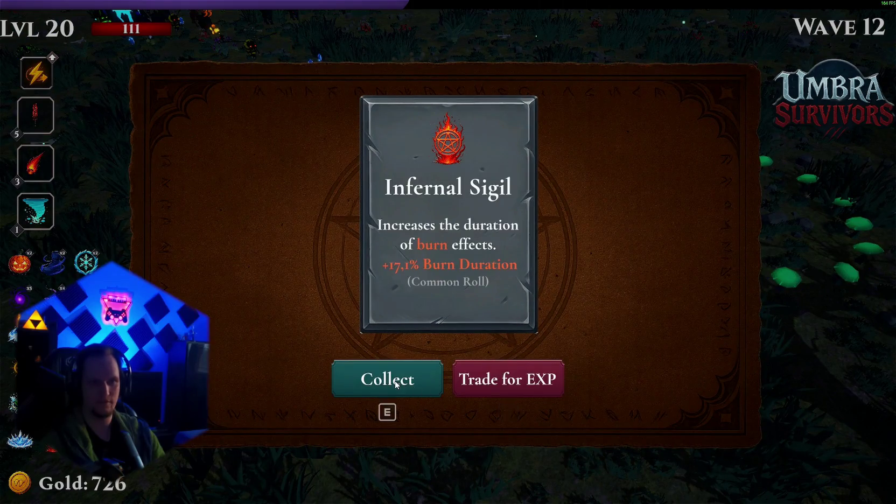
Collect the Infernal Sigil relic (+17,1% Burn Duration) and push into the mushroom enemies.
click(396, 384)
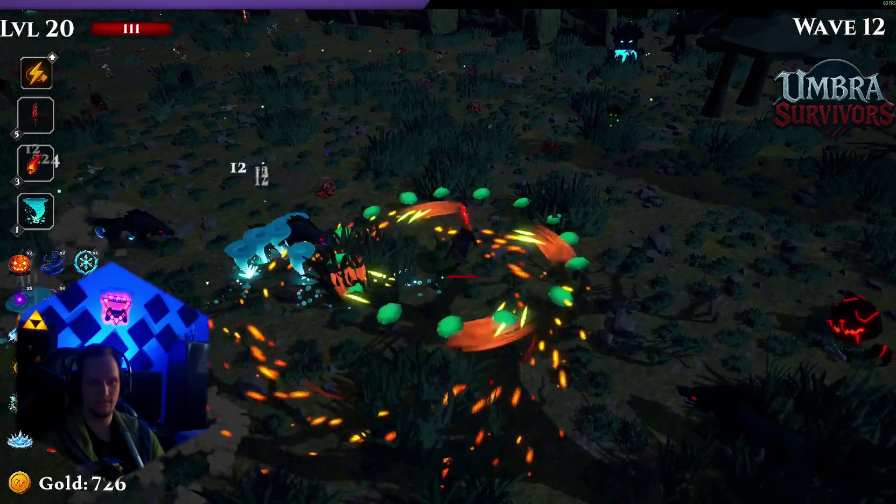
key(d)
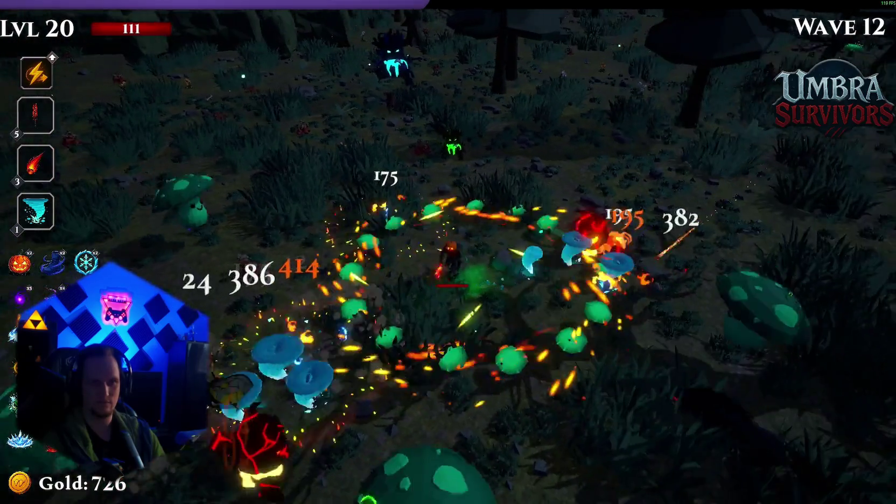
key(w)
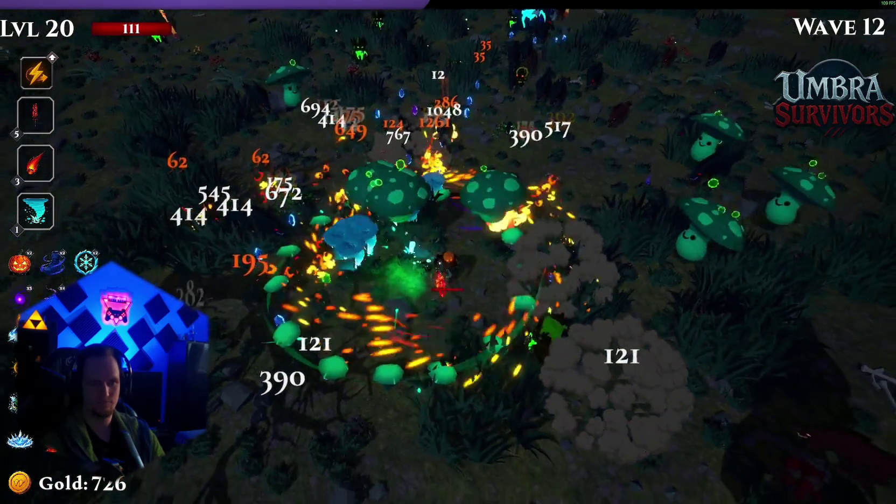
key(d)
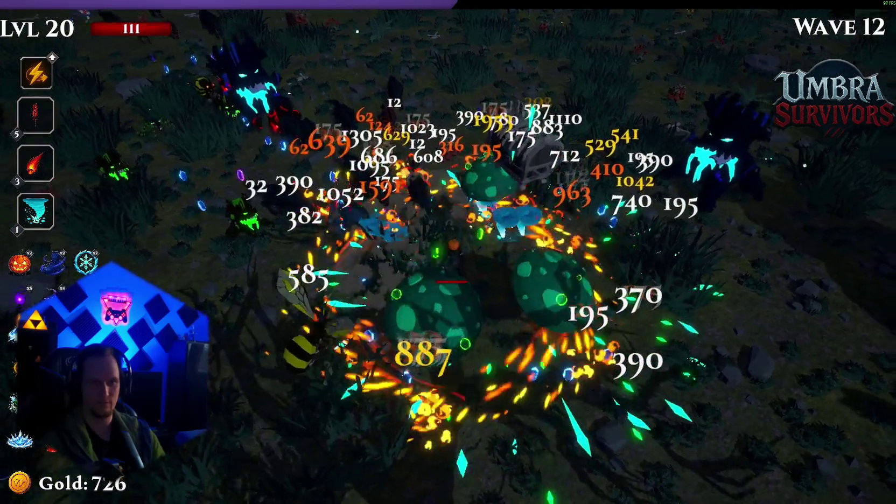
key(s)
key(d)
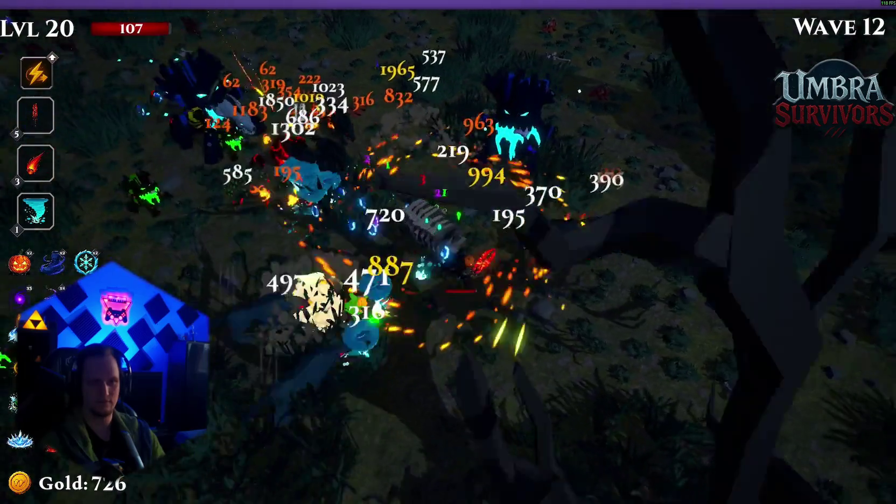
Take the level 21 upgrade and fight through wave 13 near the large tree.
key(e)
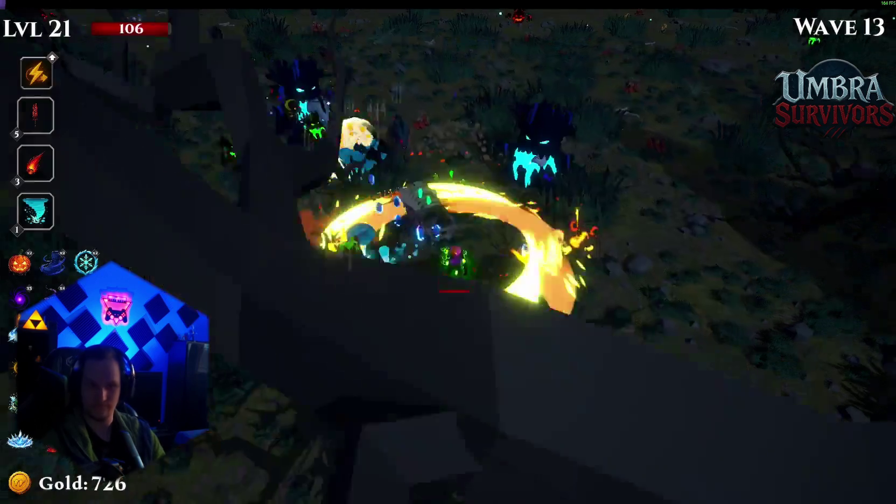
key(s)
key(d)
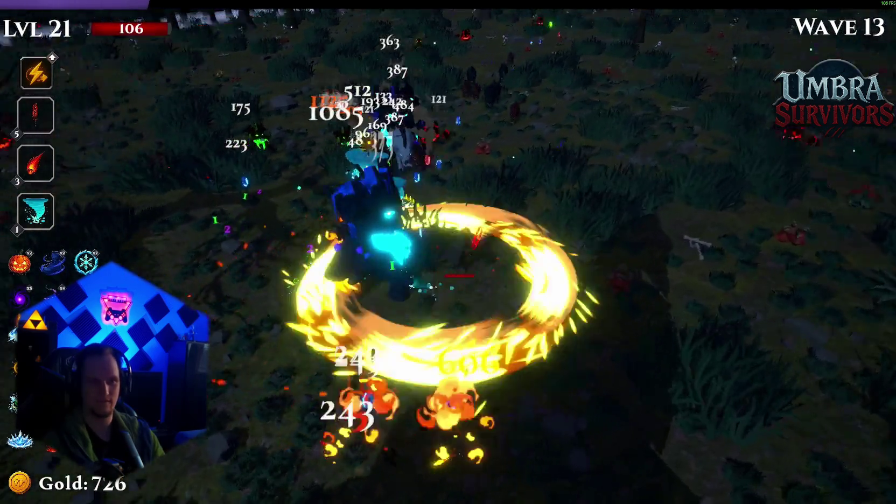
key(s)
key(d)
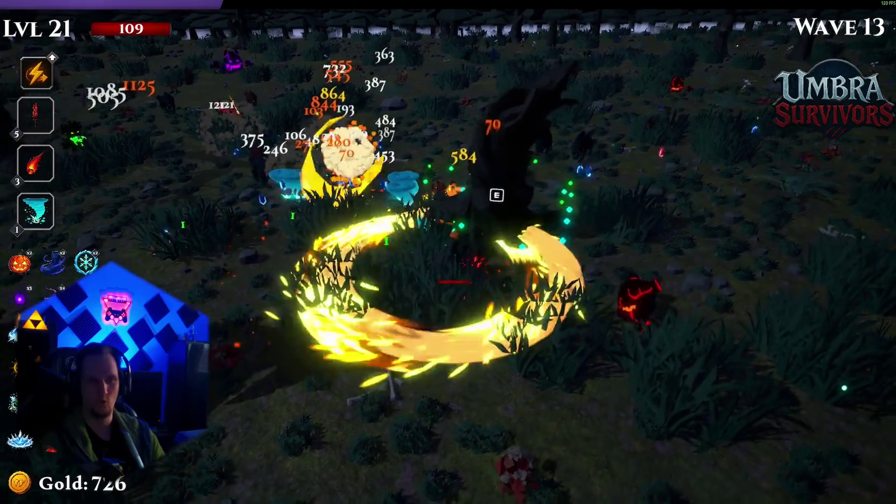
key(s)
key(d)
key(a)
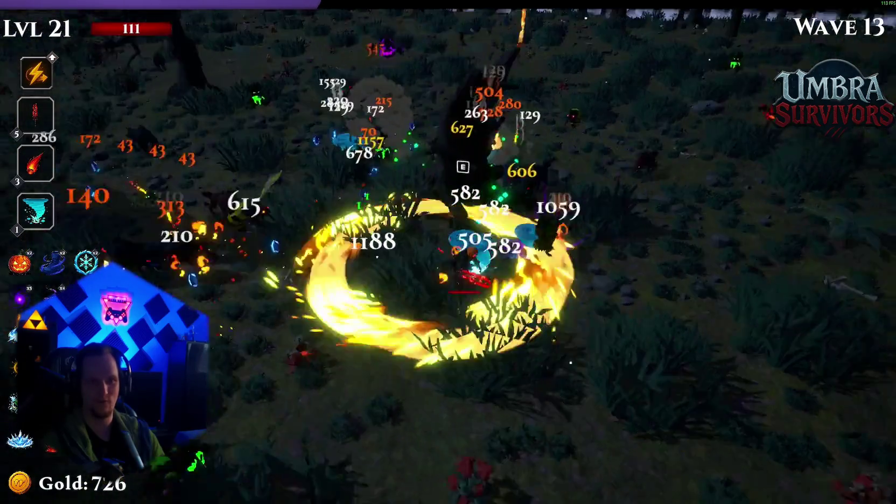
key(a)
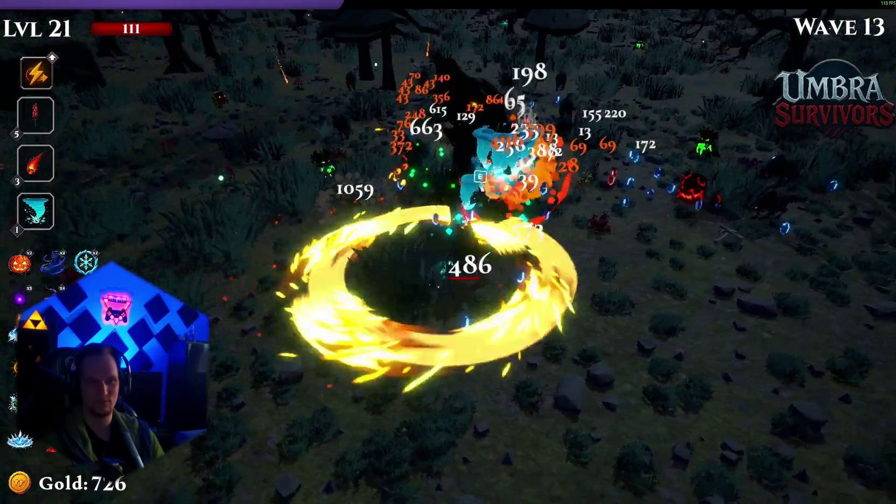
key(d)
key(a)
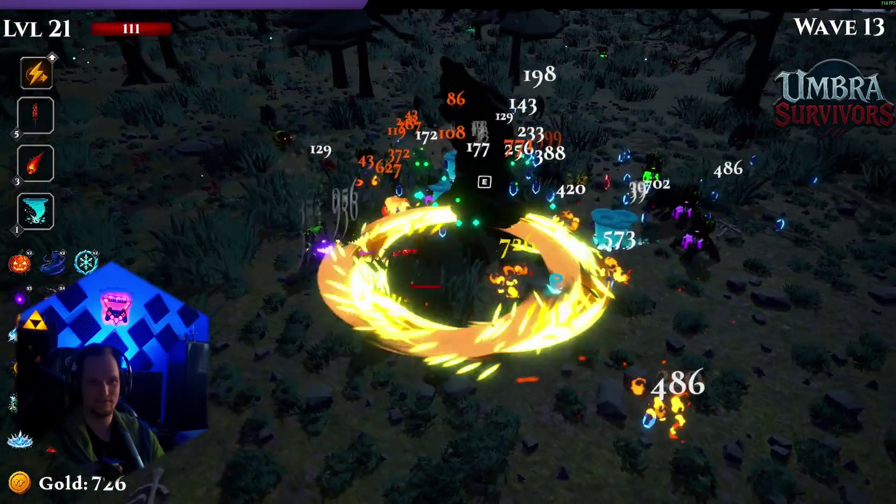
key(d)
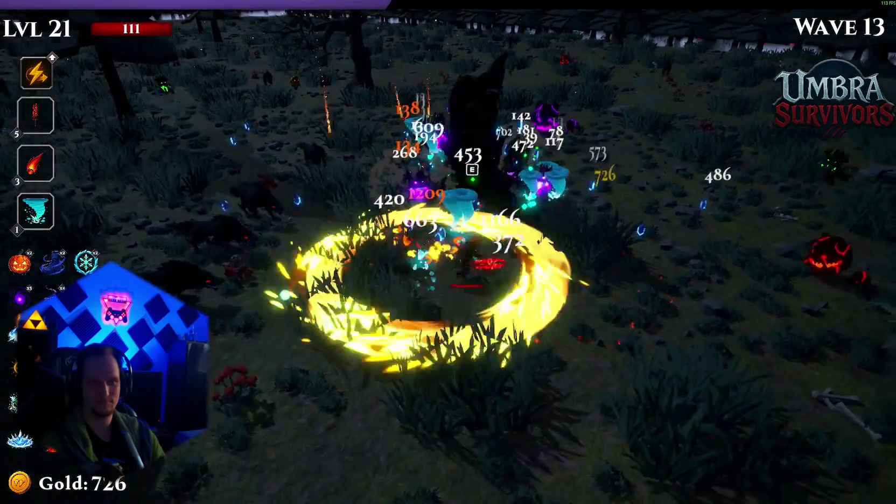
key(d)
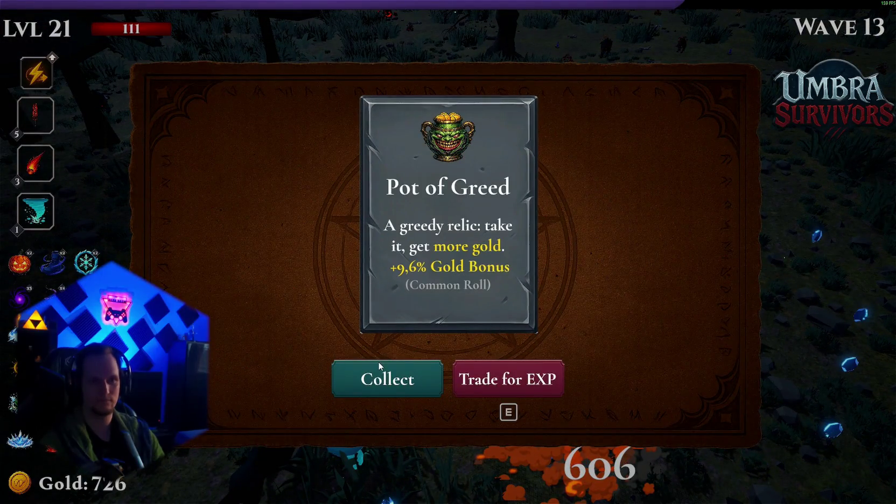
Collect Pot of Greed (+9,6% Gold Bonus) and gather gems through the forest to 901 gold.
click(377, 366)
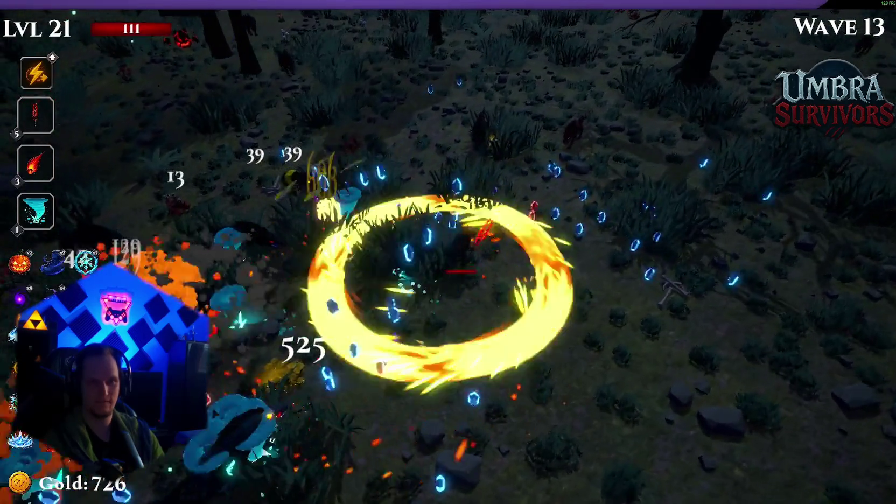
key(w+d)
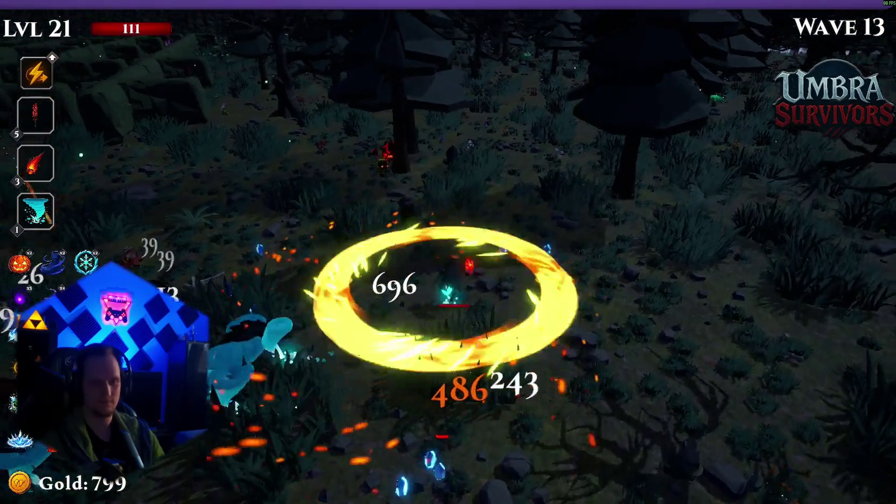
key(w+d)
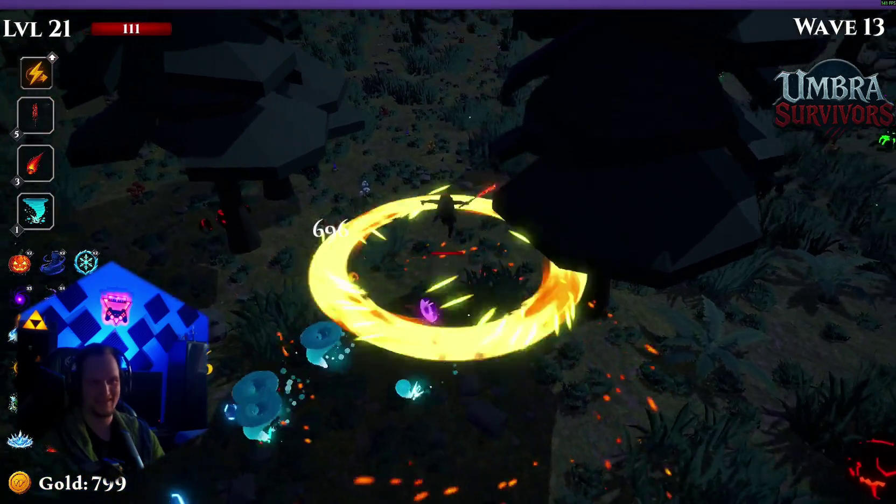
key(w+a)
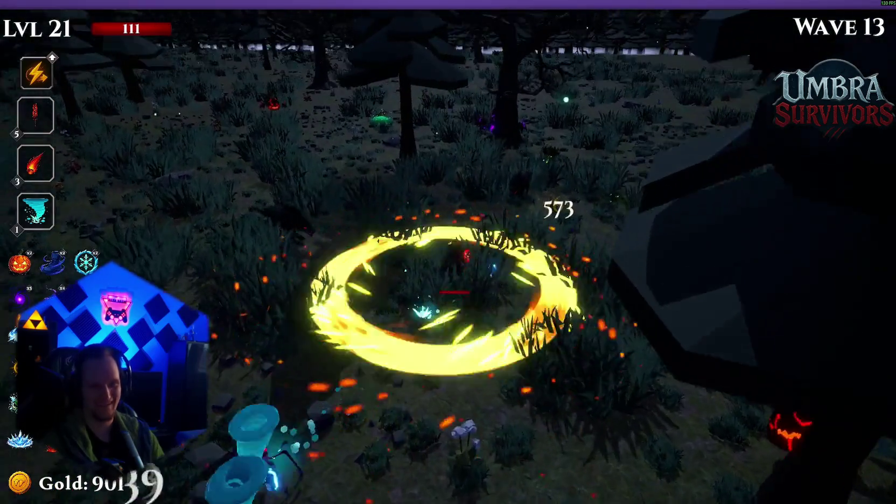
key(s+d)
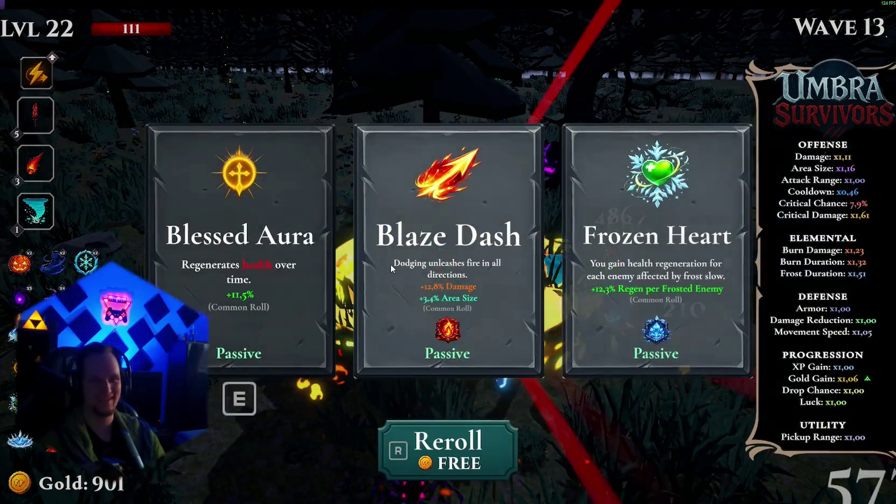
Pick a level 22 upgrade and collect XP gems through the forest into wave 14.
click(276, 244)
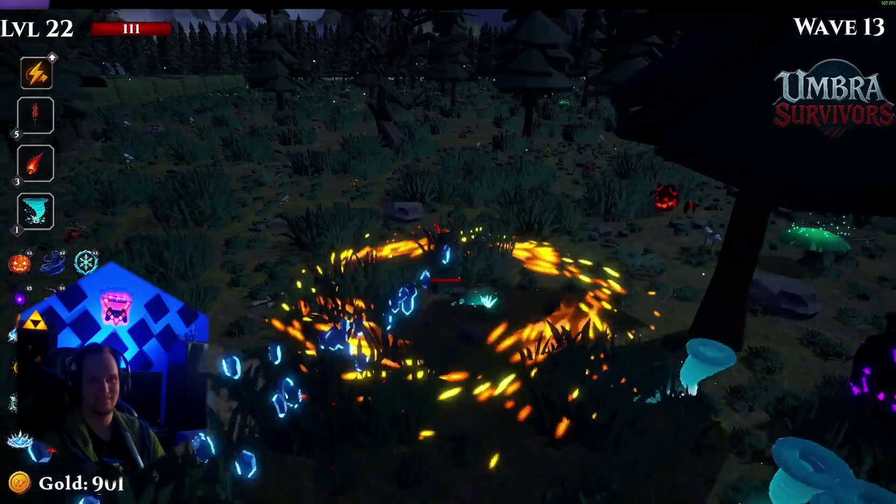
key(s)
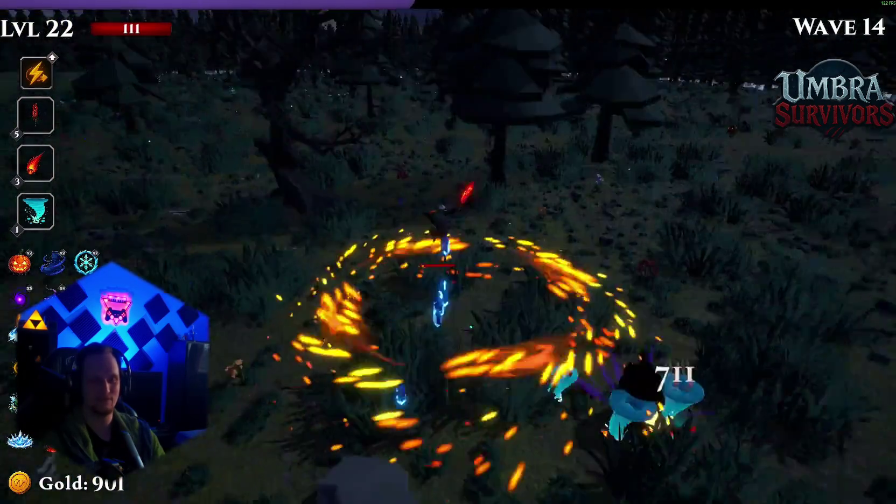
key(s)
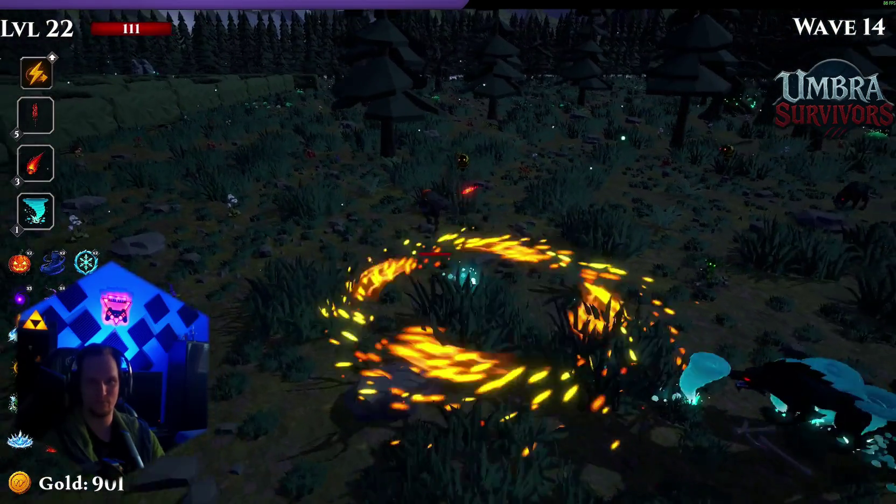
key(w)
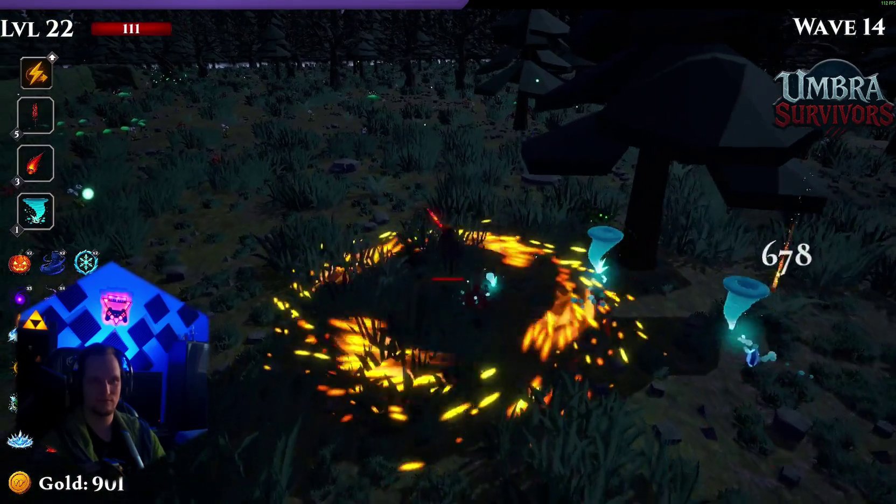
key(a)
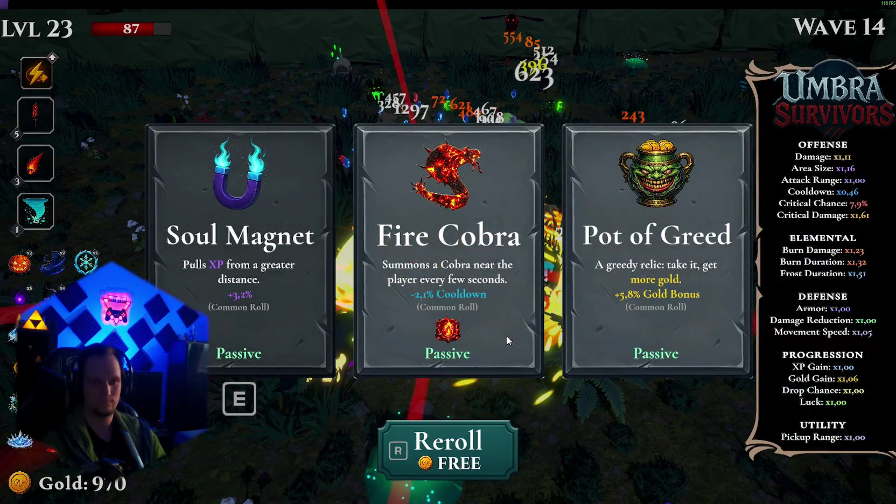
Pick a level 23 upgrade and head north into the maze toward the Maze Warden.
click(645, 285)
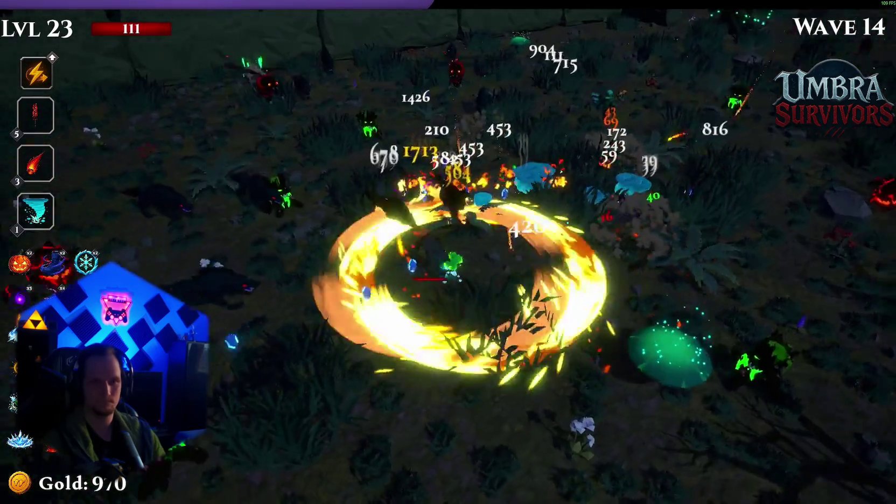
key(a)
key(w)
key(w)
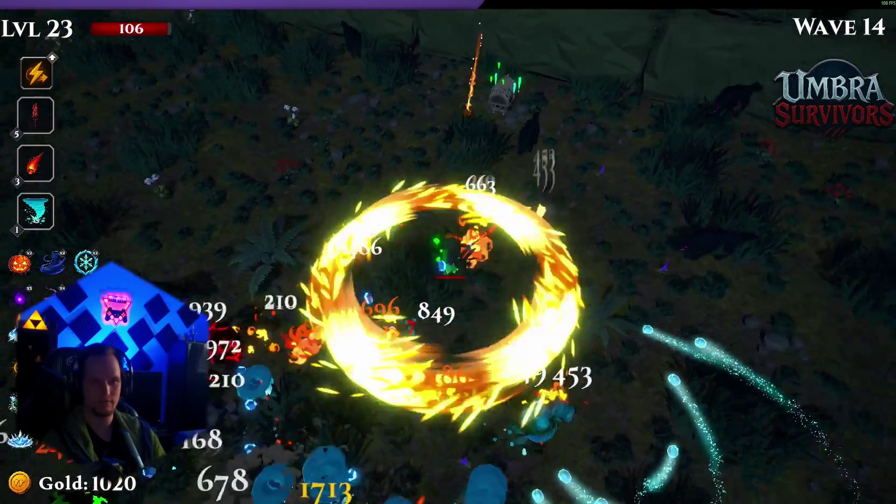
key(d)
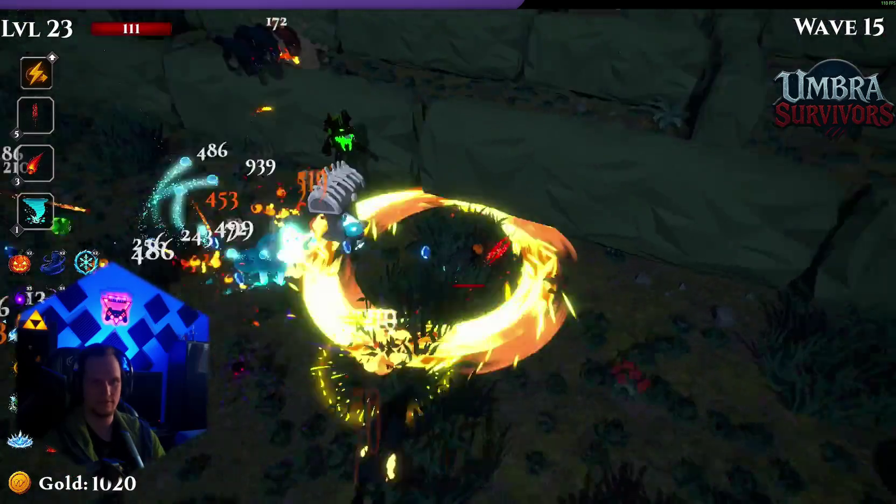
key(a)
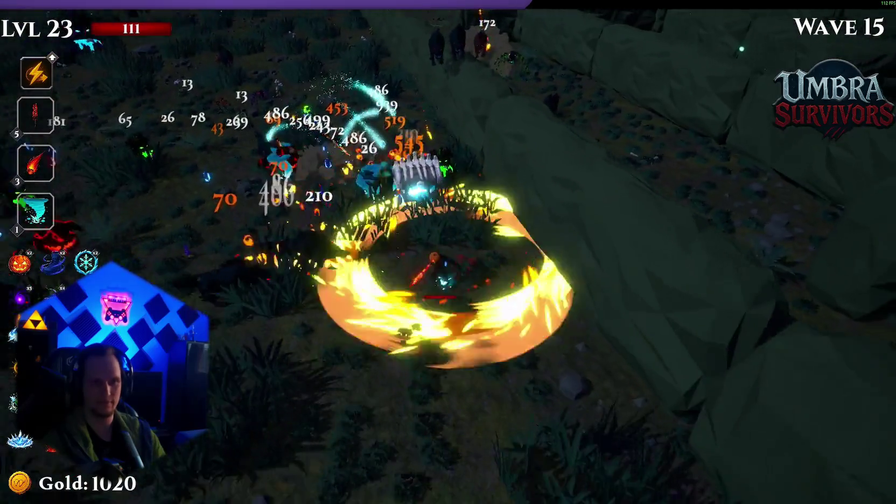
key(w)
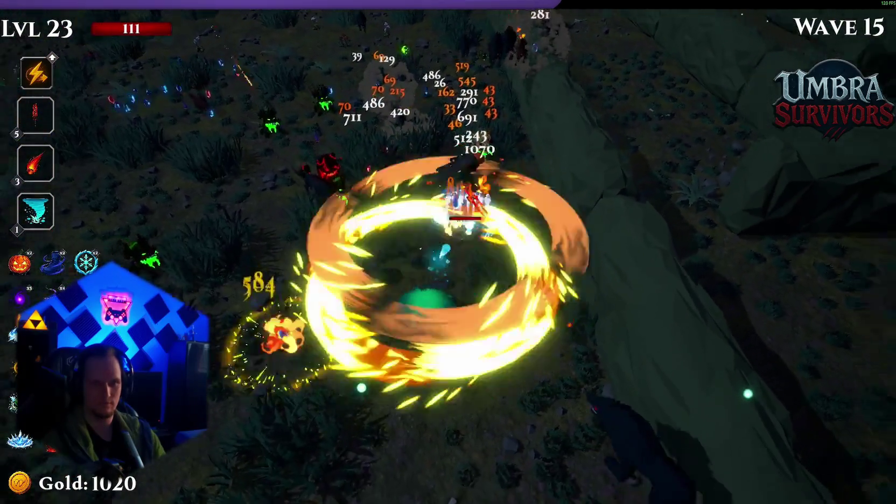
key(d)
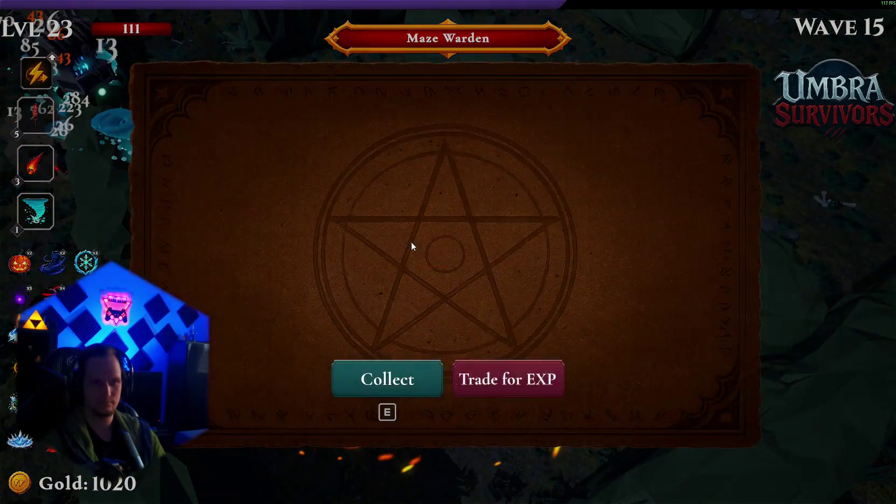
Trade the Maze Warden reward for experience, then move up and right through the maze.
click(514, 395)
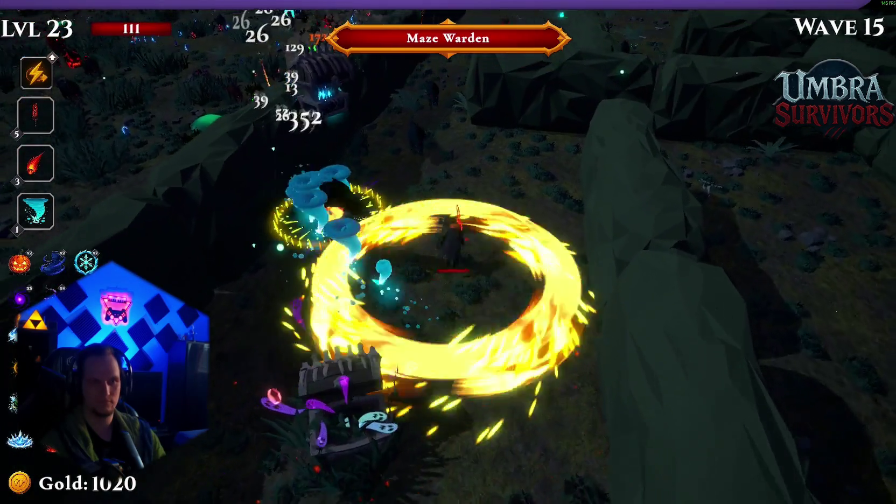
key(w)
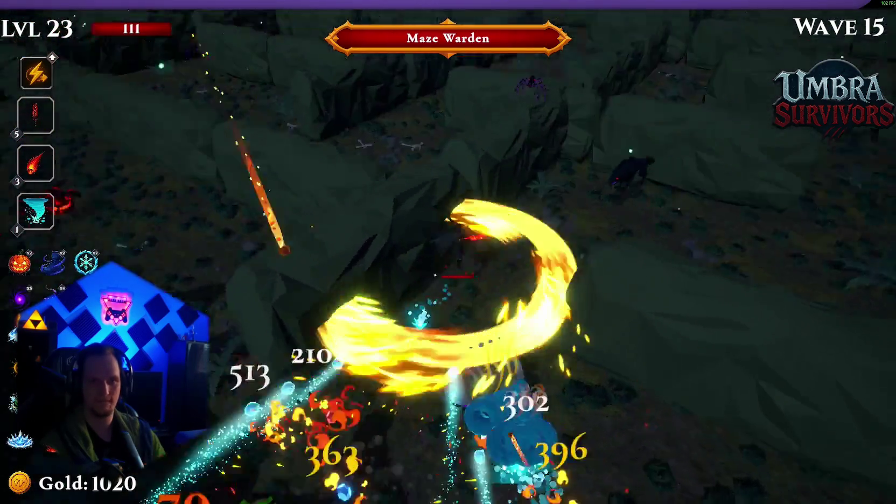
key(s)
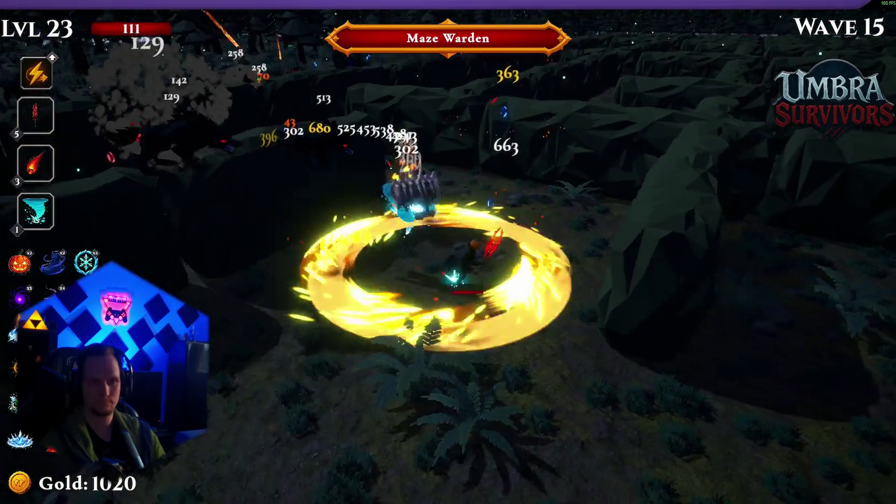
key(d)
key(w)
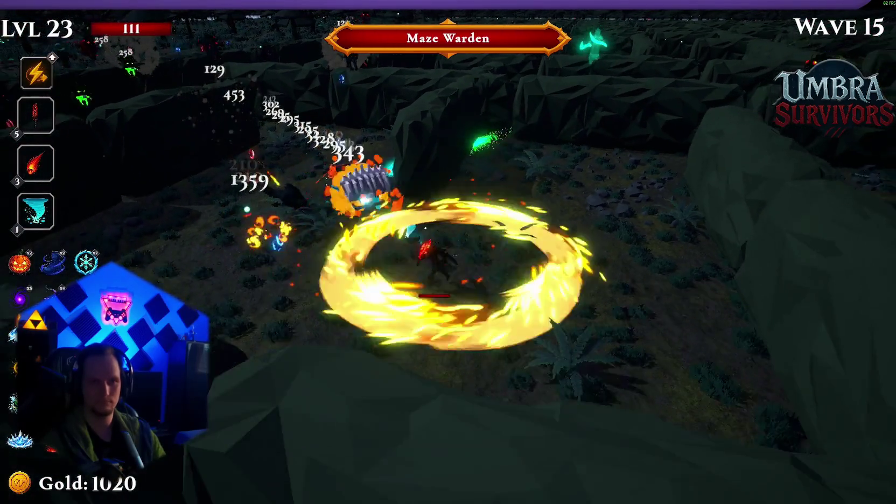
key(d)
key(s)
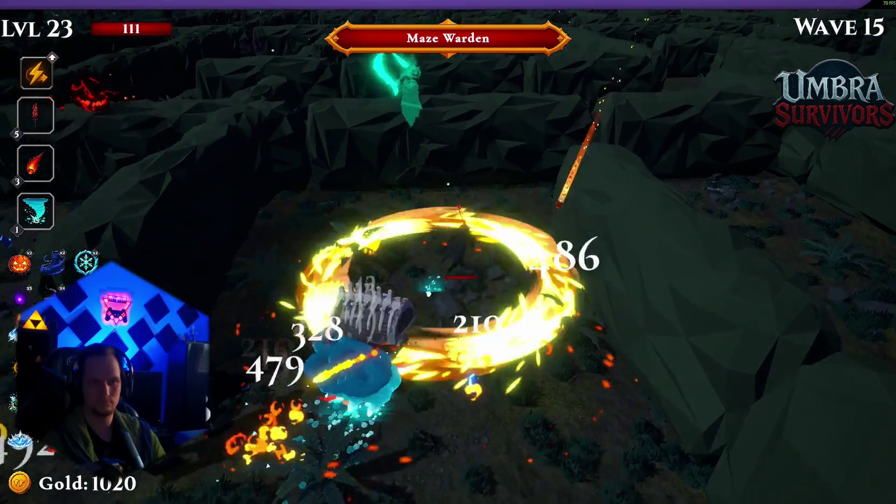
Circle down and left around the Maze Warden inside the fire ring, picking up gold.
key(s)
key(a)
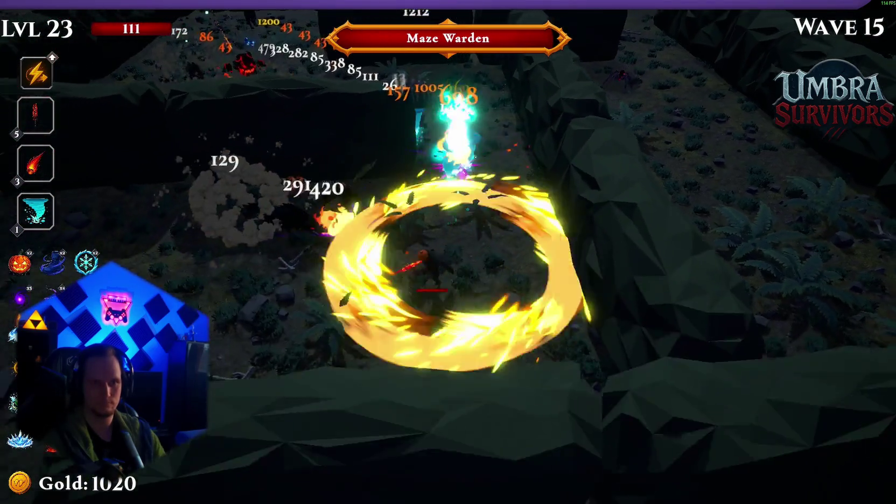
key(s)
key(a)
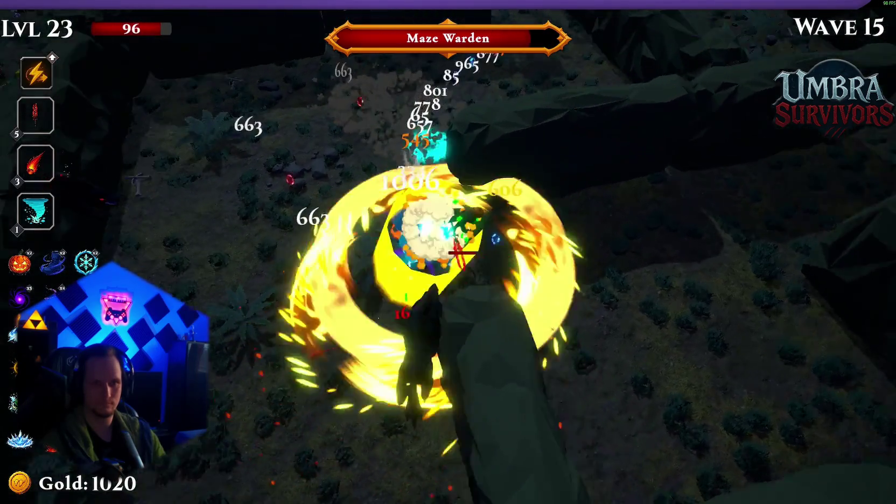
key(s)
key(a)
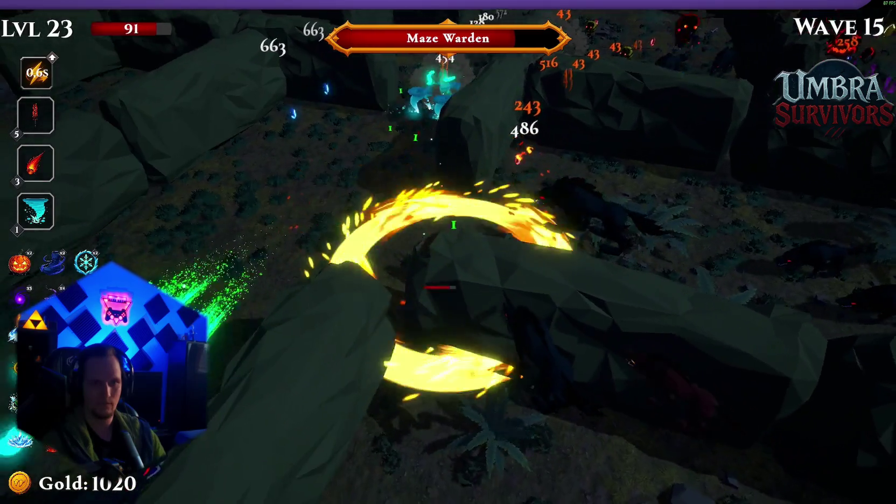
key(w)
key(a)
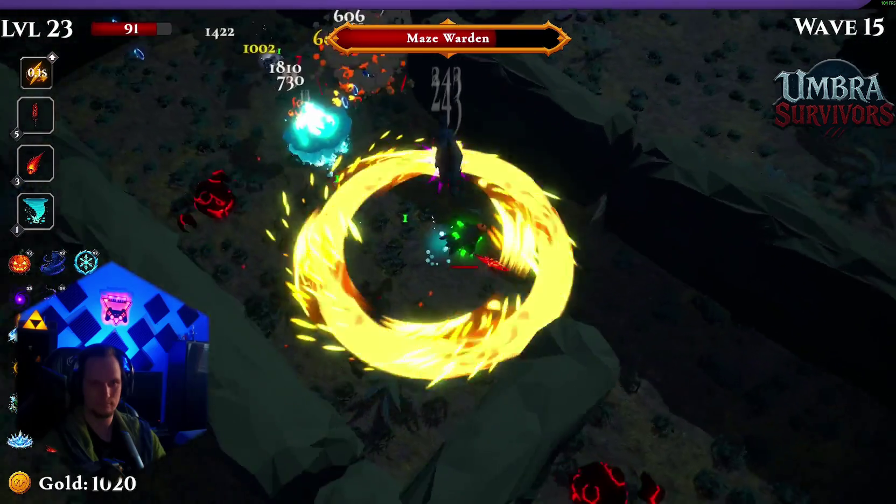
Move up into the rocky area and keep heading up and right around the Warden.
key(w)
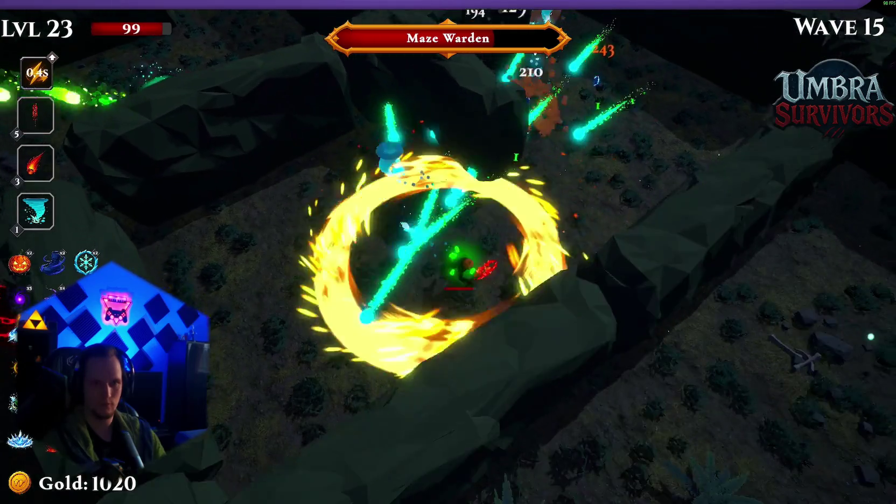
key(w)
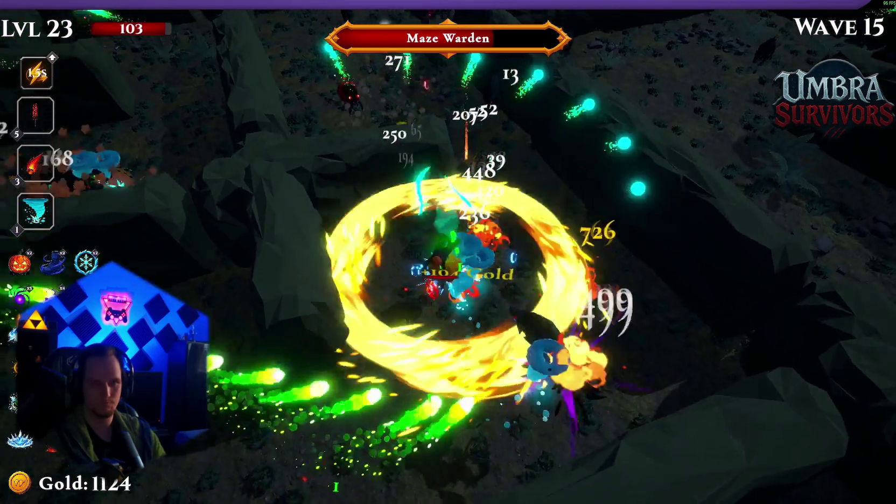
key(a)
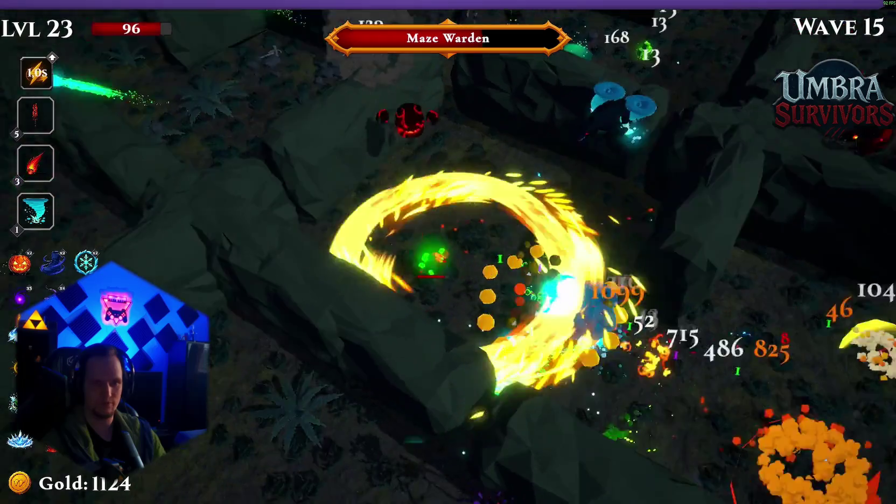
key(w)
key(d)
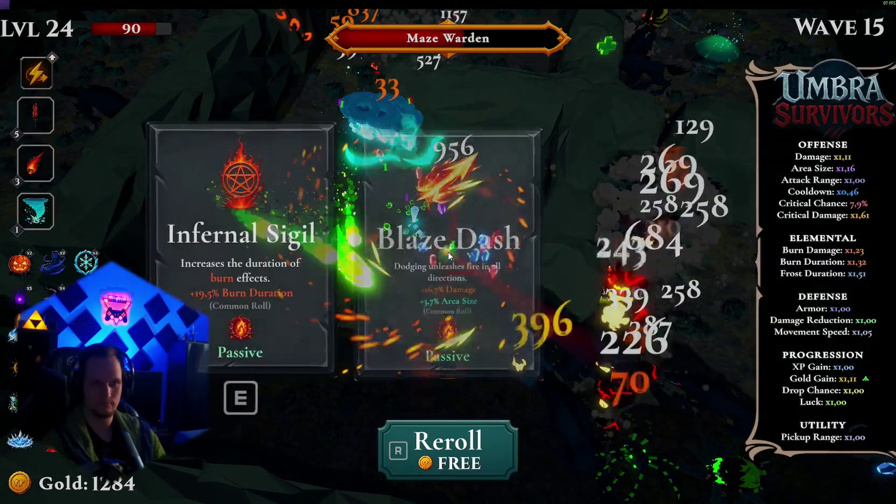
Reroll the level-24 cards, take Blood Crystal, and dash away from enemies.
click(490, 450)
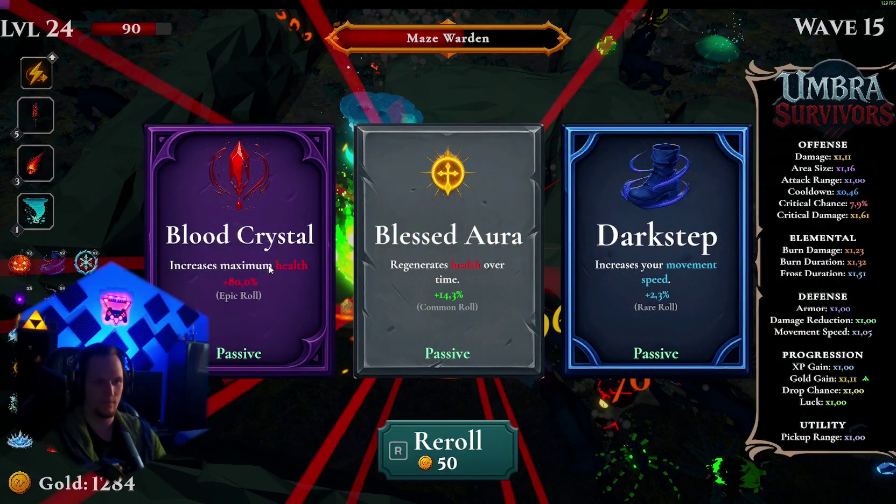
click(291, 290)
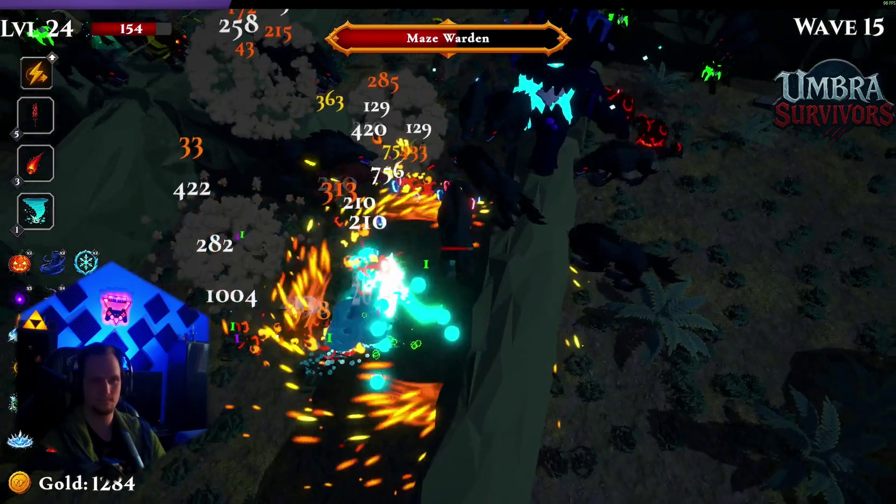
key(space)
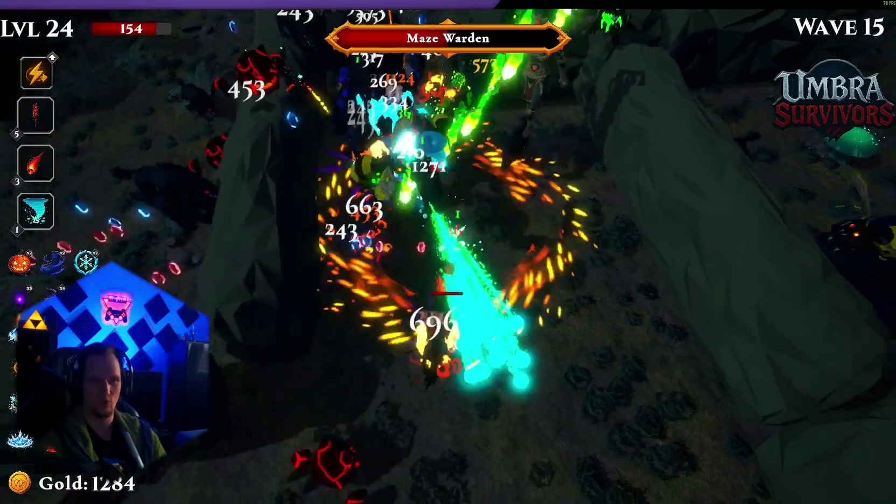
key(space)
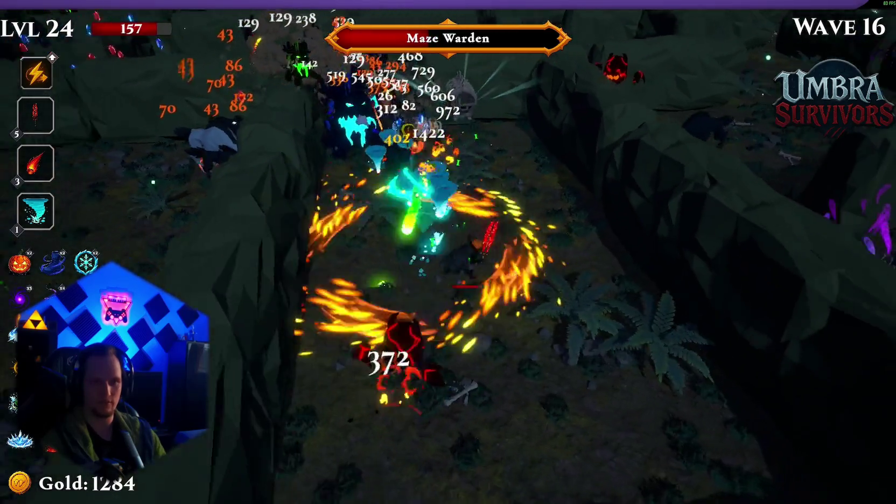
Dash through the crowd during the boss fight, then pick another level-up card and confirm it.
key(space)
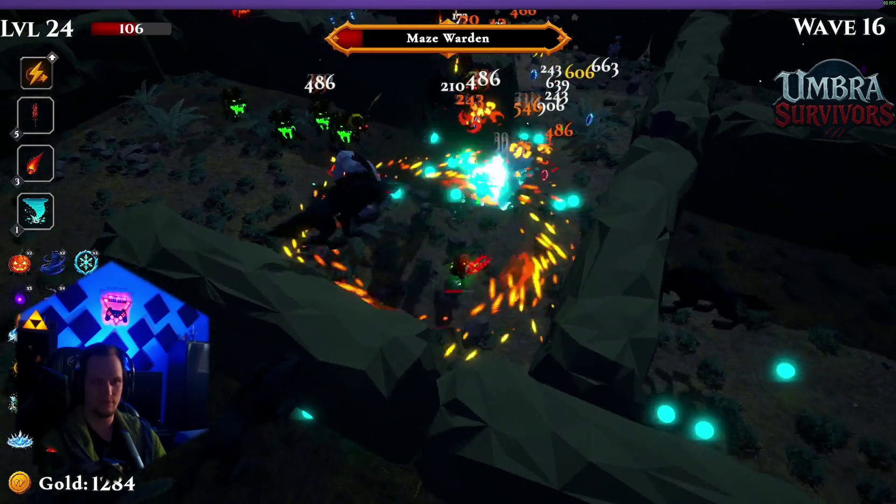
key(space)
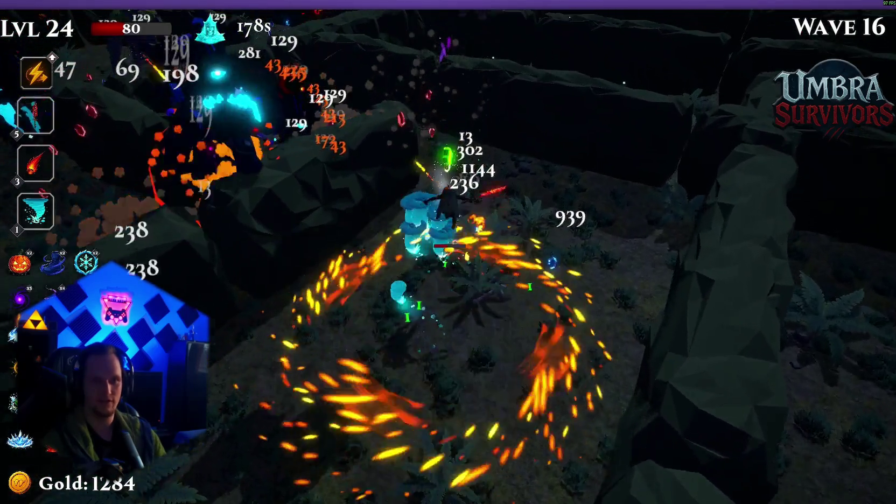
key(d)
key(e)
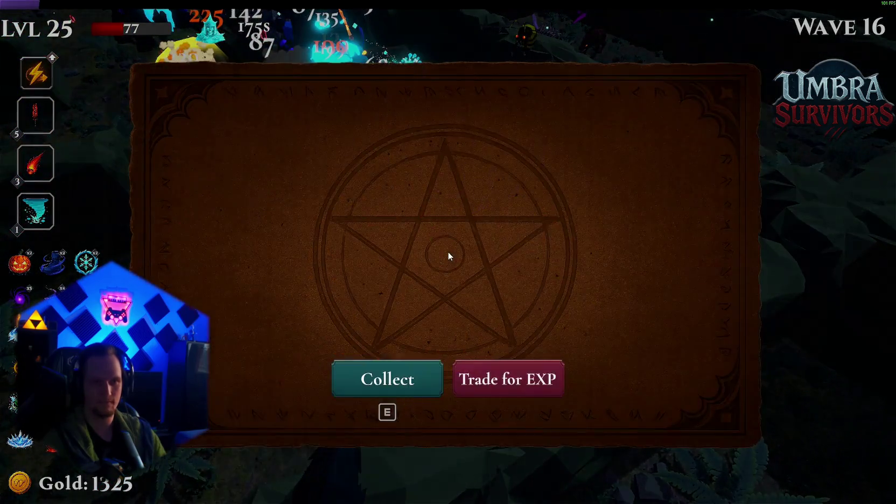
Reveal and collect the Ice Wave relic, then head north-west through the maze.
key(e)
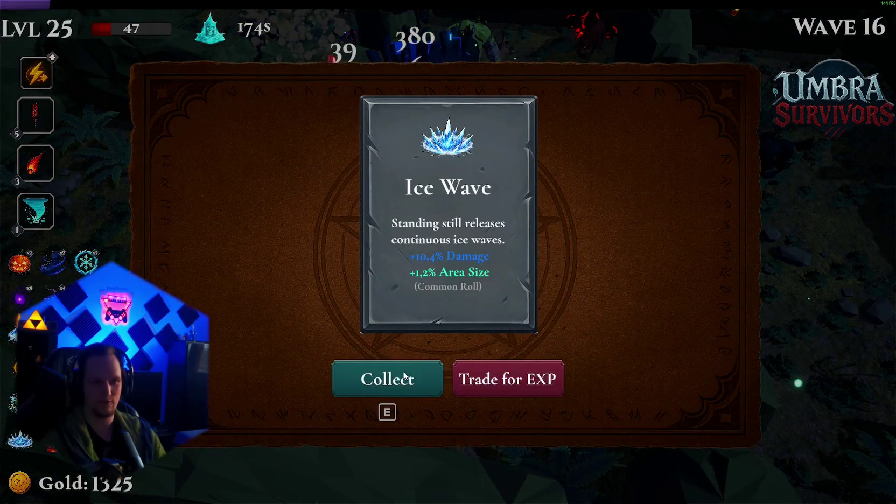
click(405, 377)
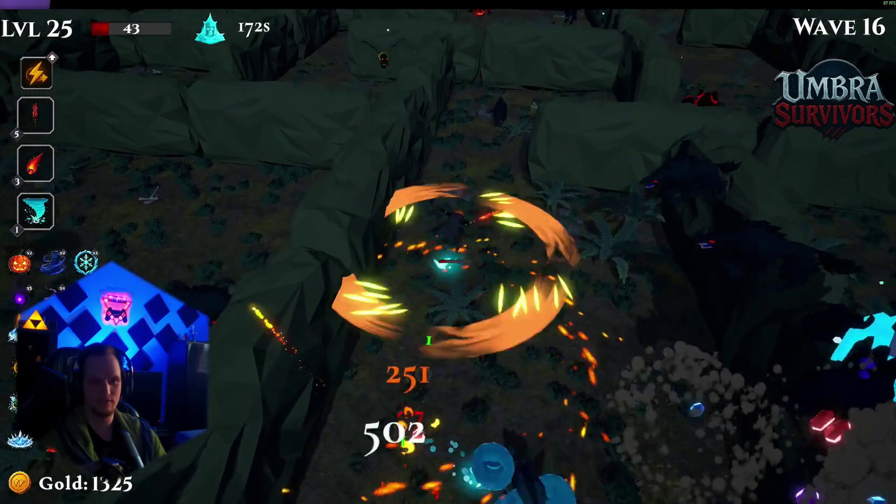
key(w)
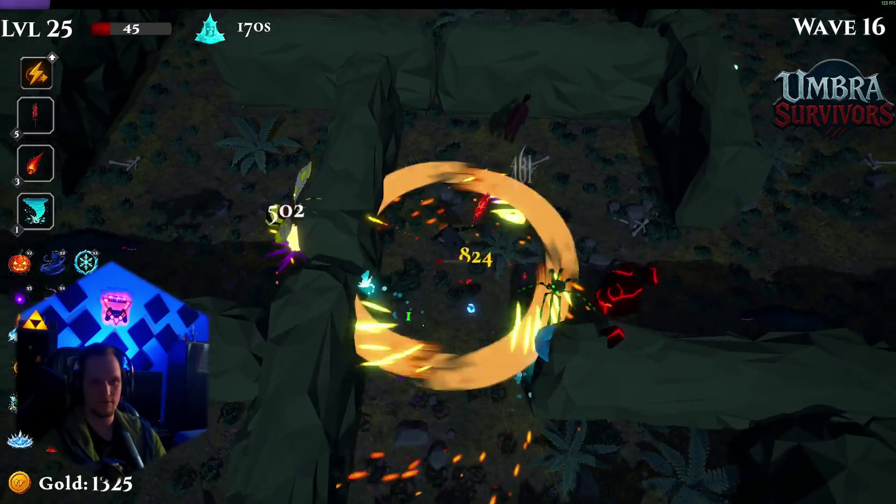
key(w)
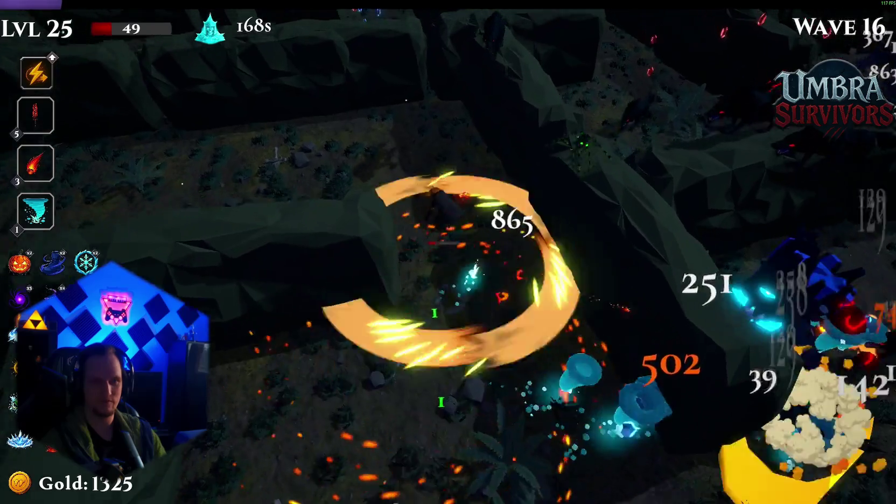
key(w)
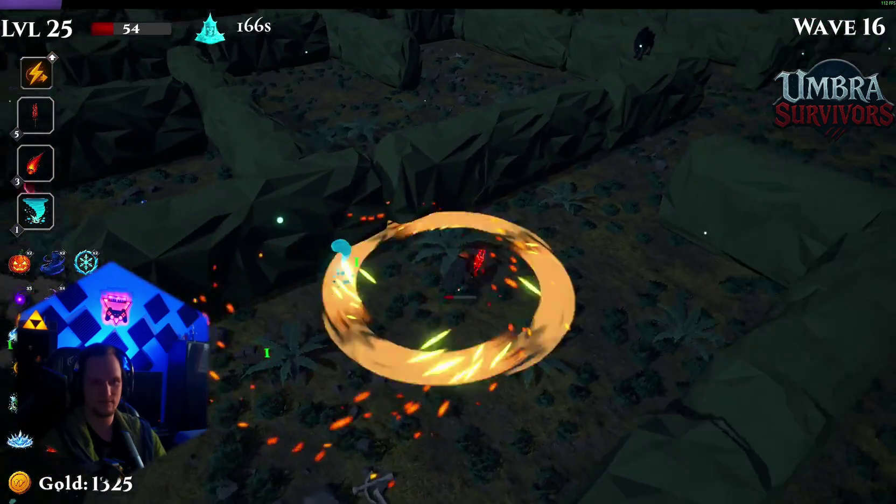
Walk up the corridor toward the gate onto a chest and collect Frozen Heart.
key(w)
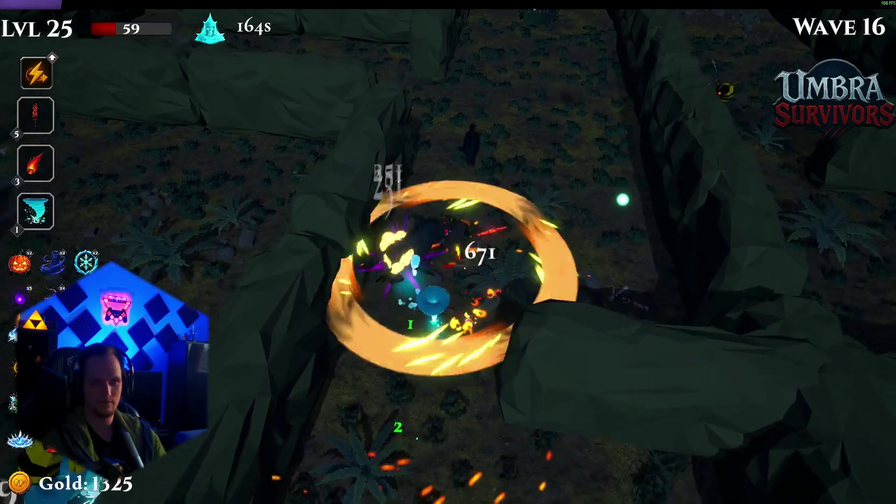
key(w)
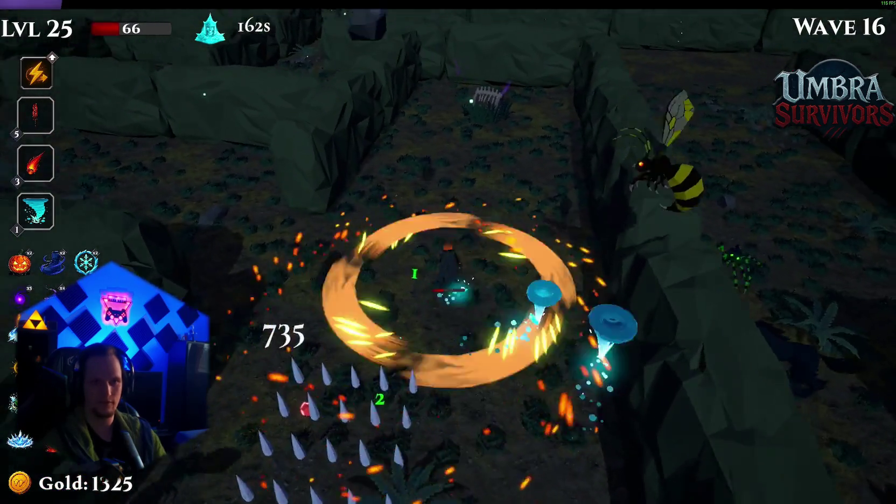
key(w)
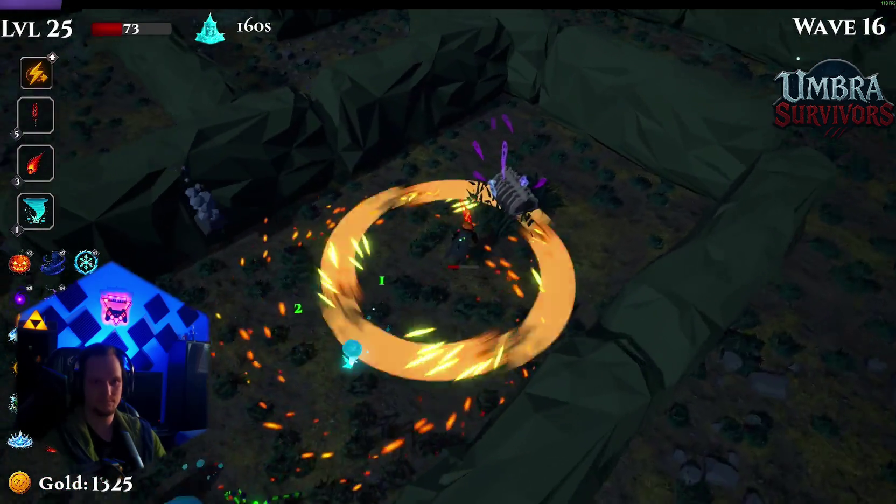
key(w)
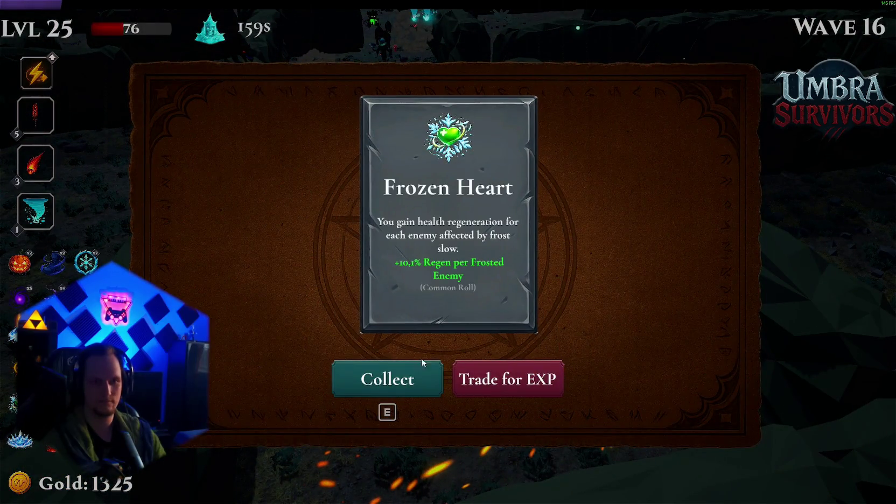
key(e)
Move past the big rock through the maze to another chest and collect Ice Dash.
key(d)
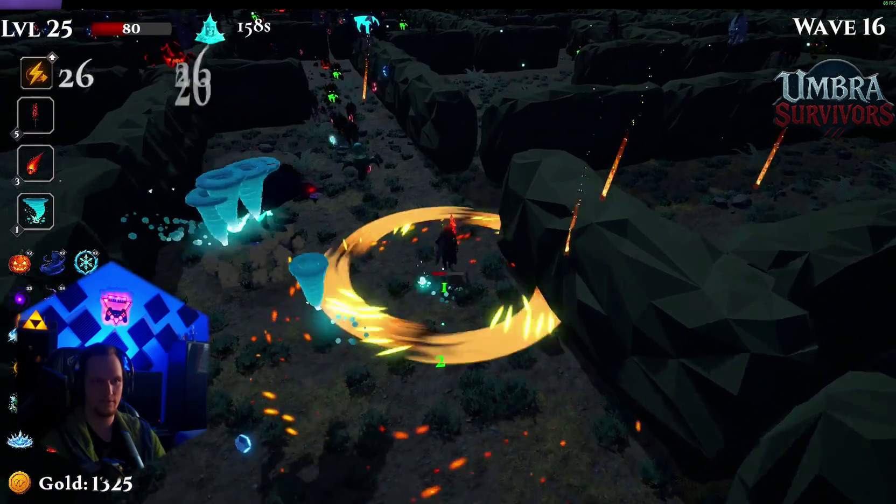
key(w)
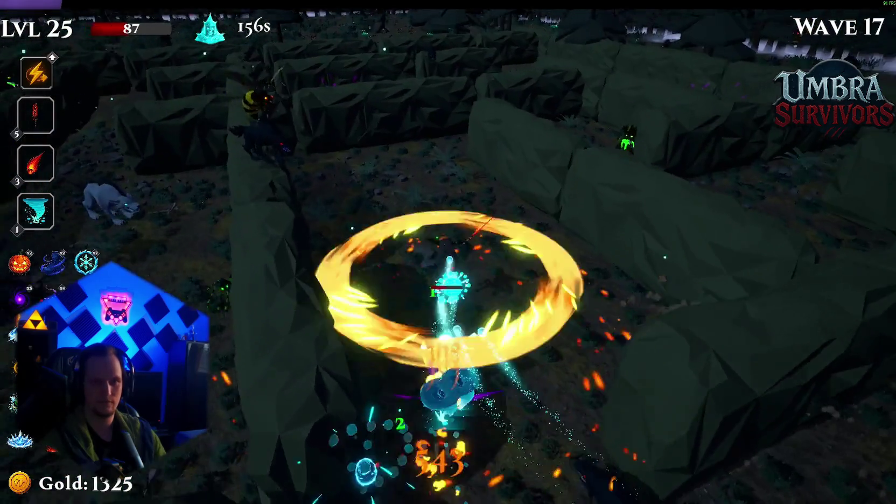
key(w)
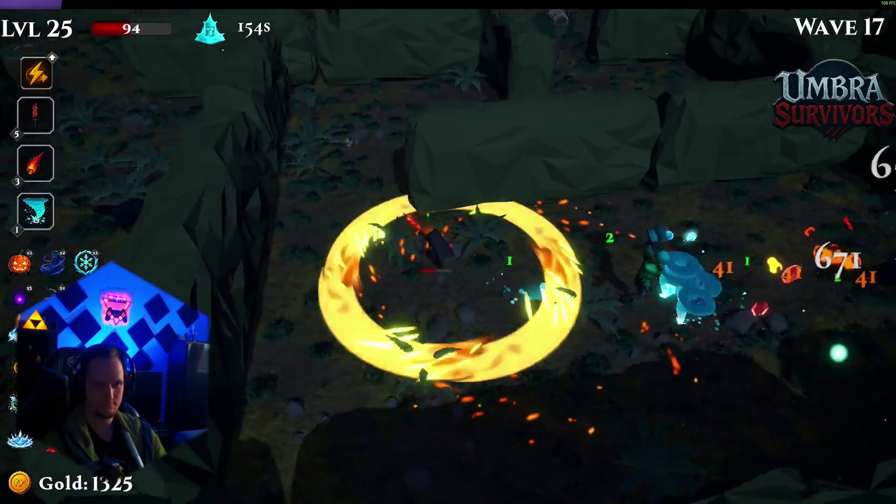
key(w)
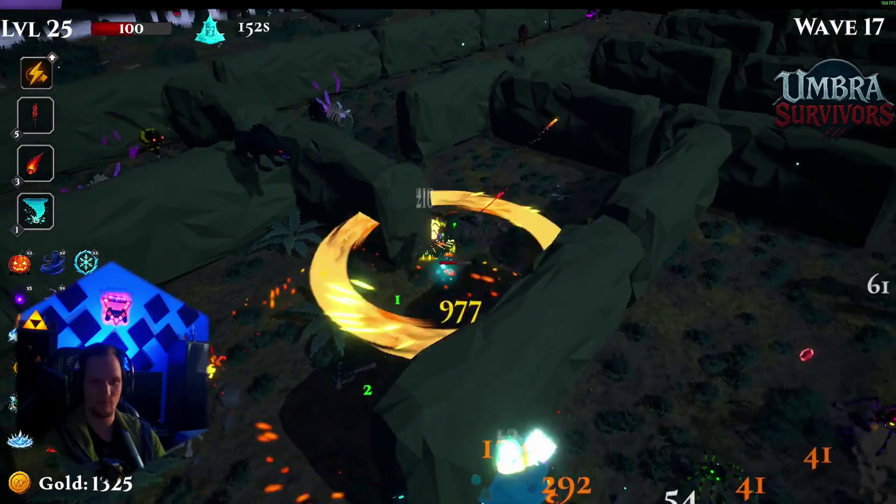
key(w)
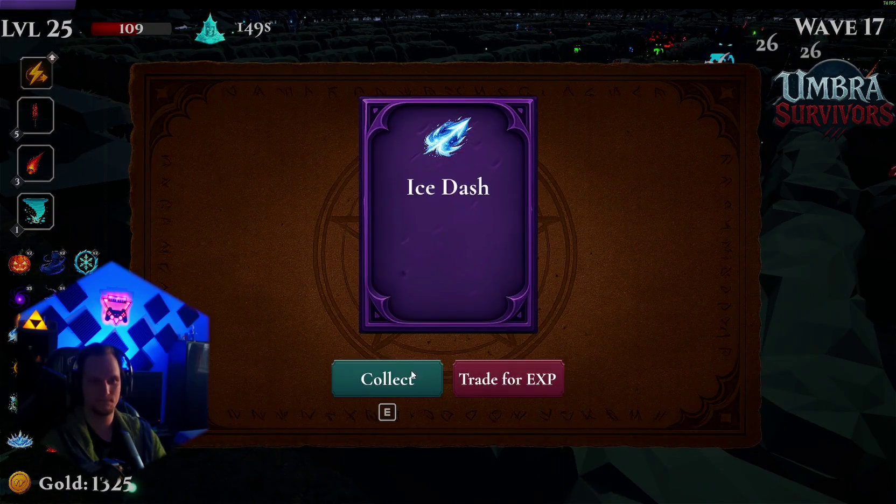
click(416, 380)
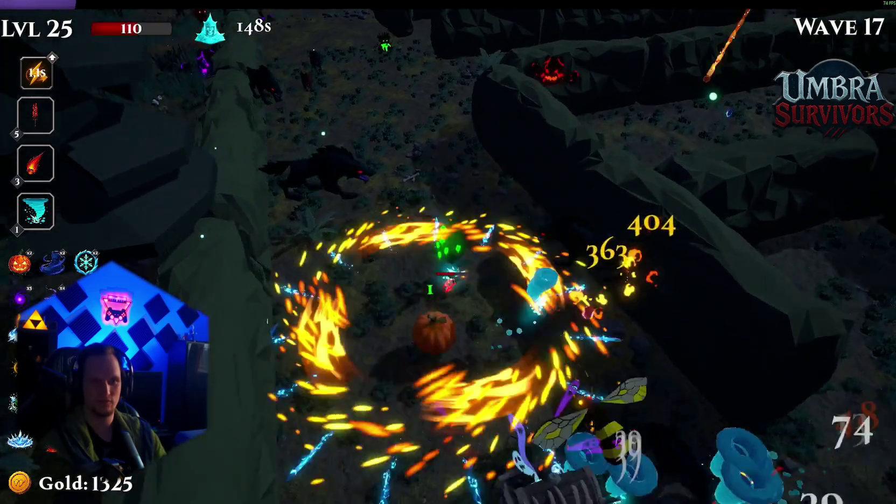
Walk up past the purple enemy and through the forest toward the green mushroom ring.
key(w)
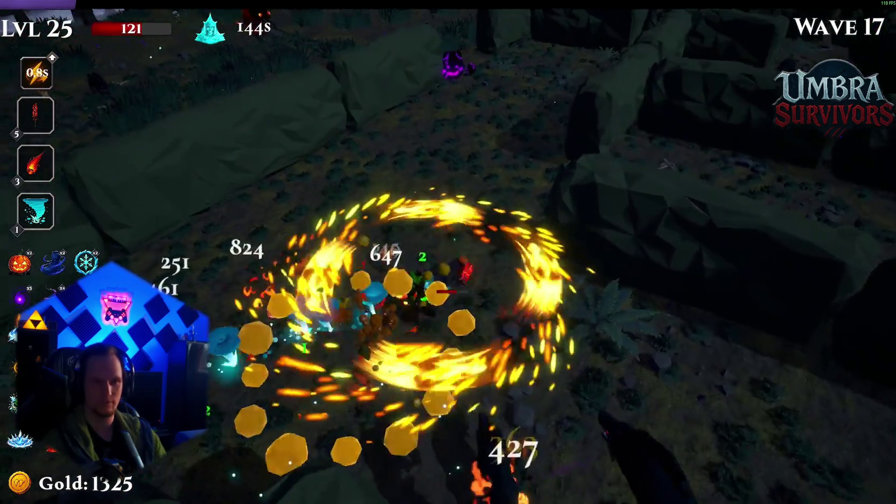
key(w)
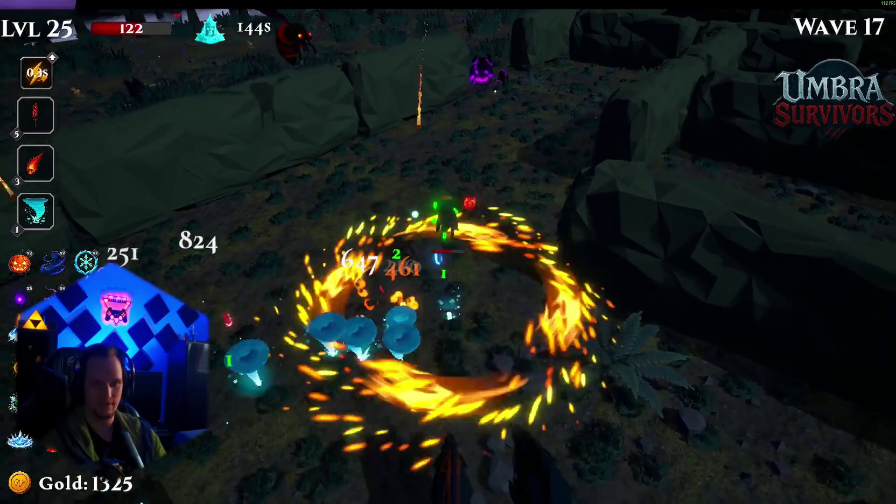
key(w)
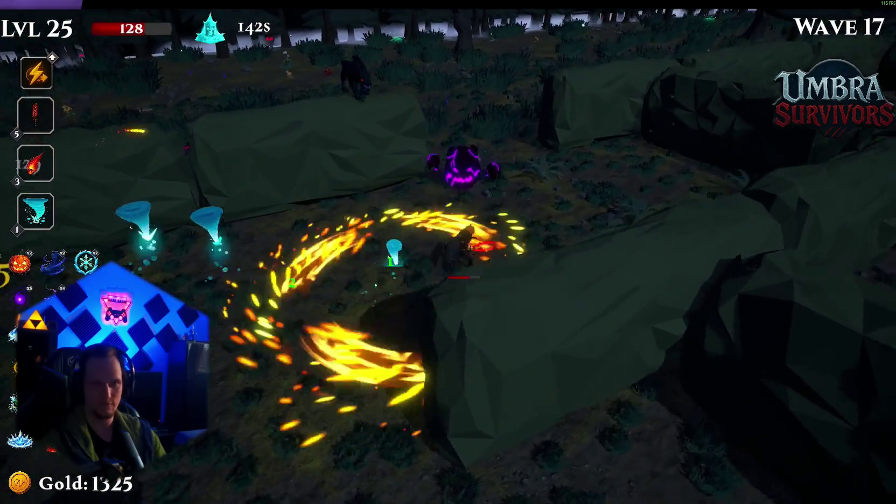
key(a)
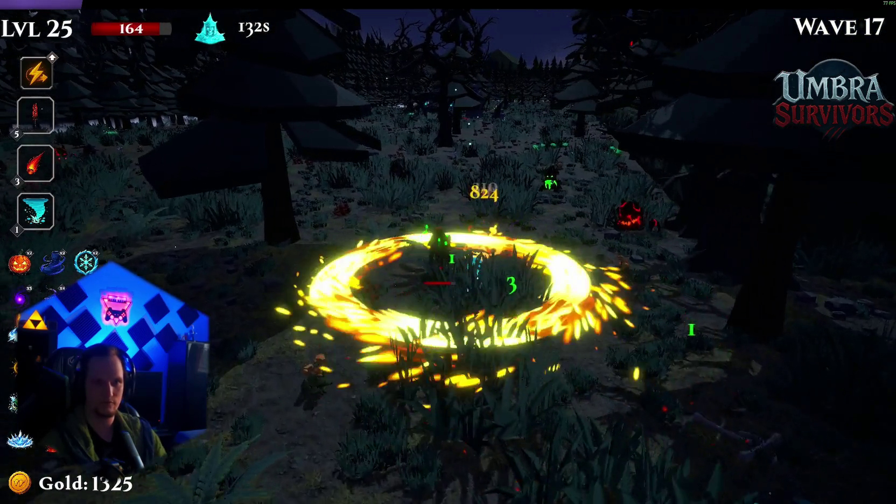
key(w)
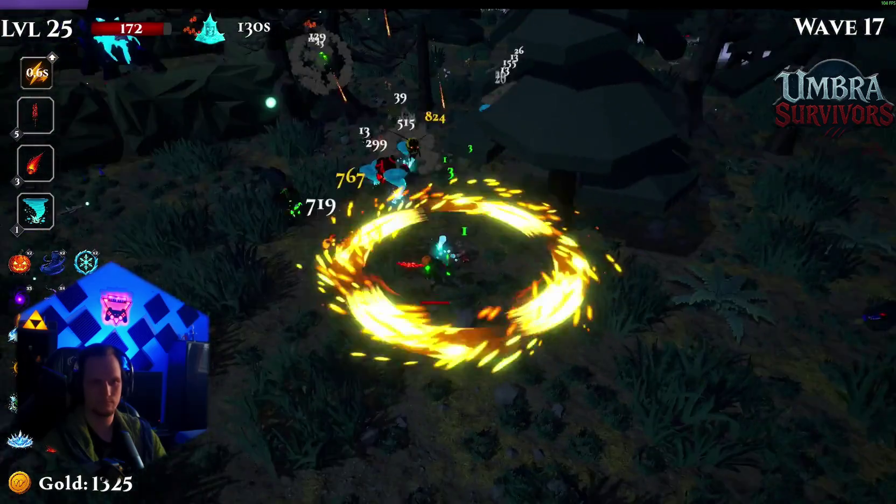
key(a)
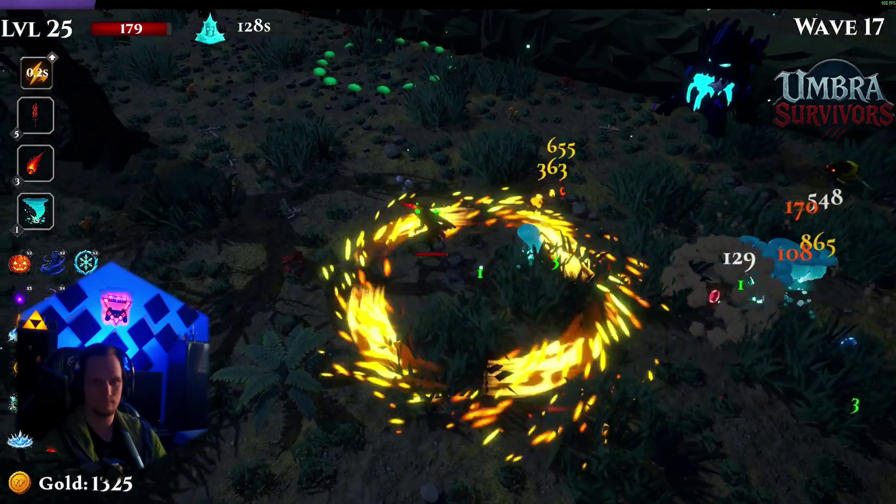
key(w)
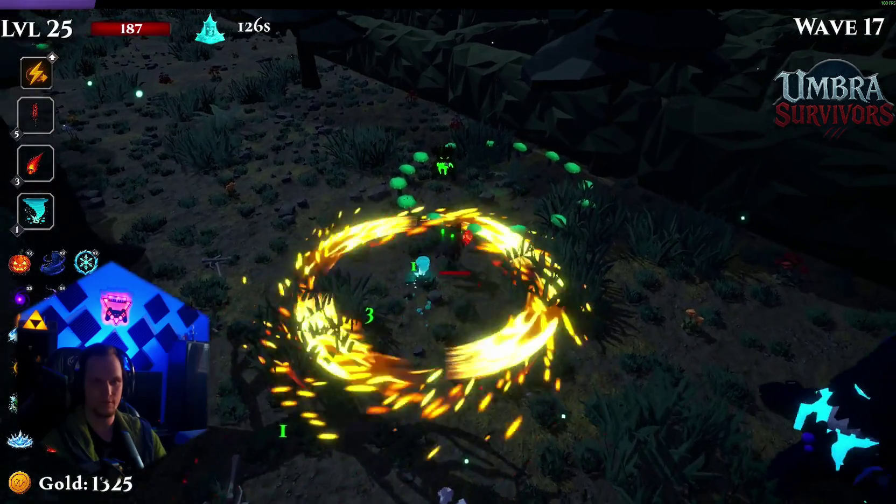
Push through the enemy crowd toward the dark cliff and collect the Blood Crystal relic.
key(d)
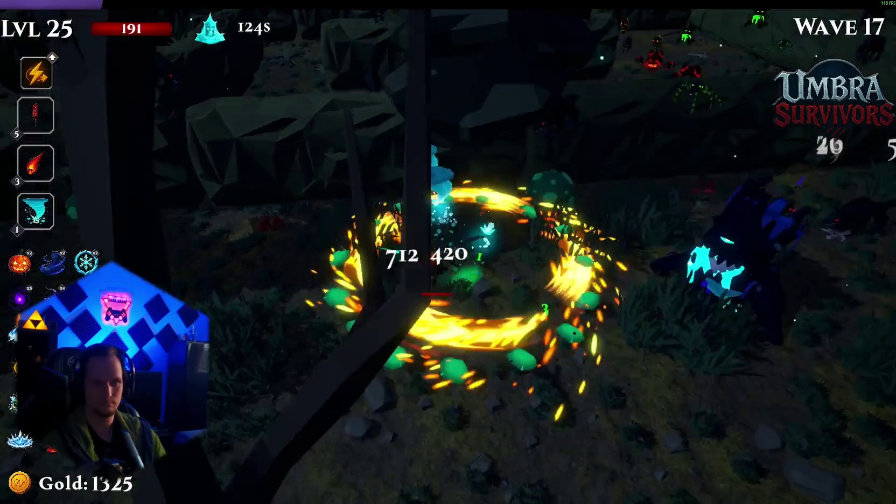
key(a)
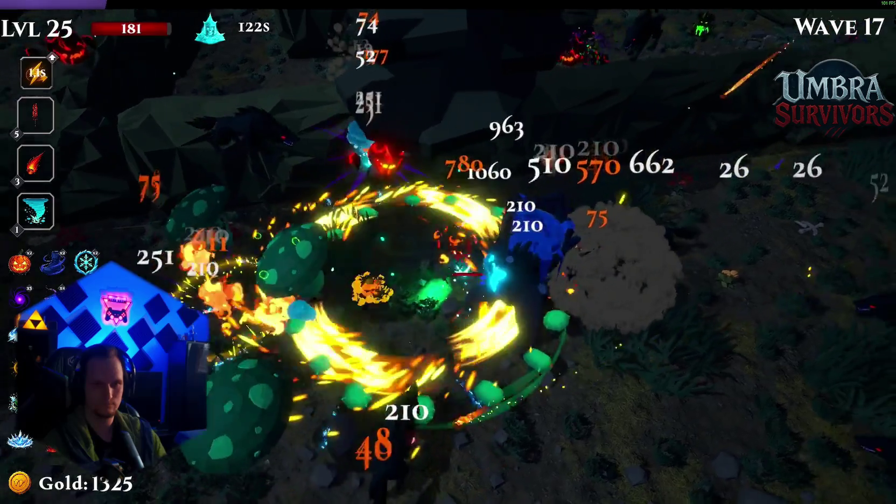
key(a)
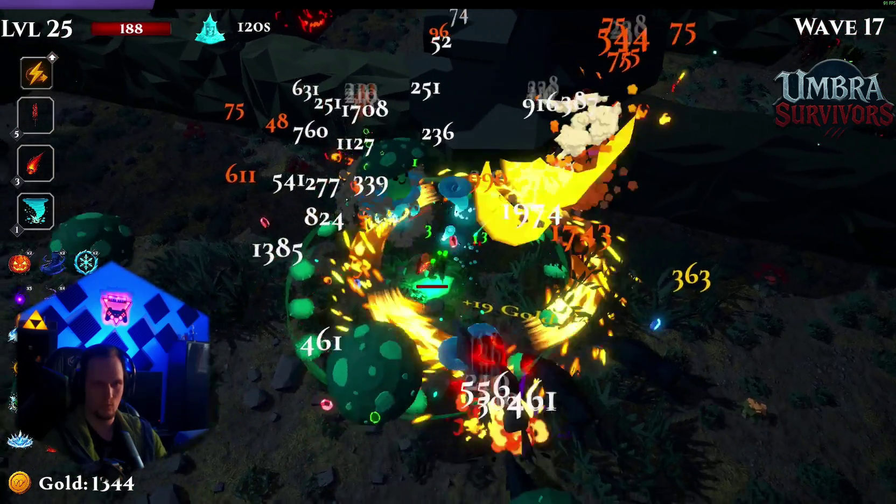
key(w)
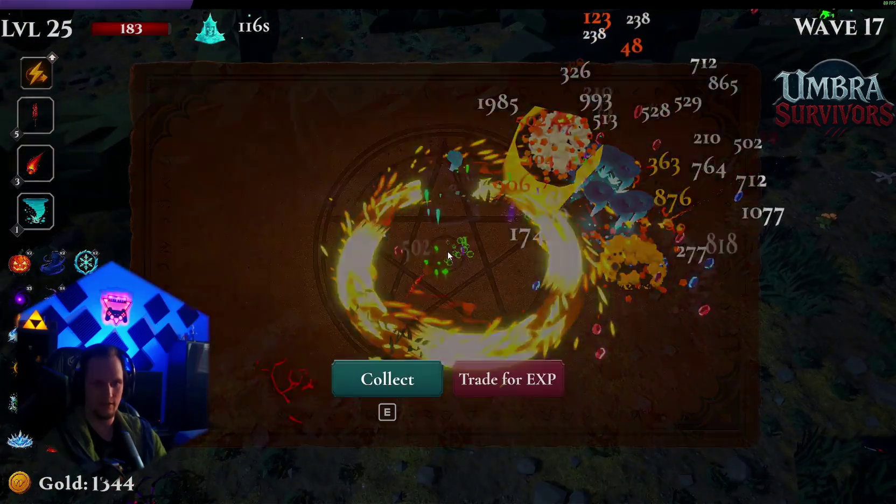
click(397, 369)
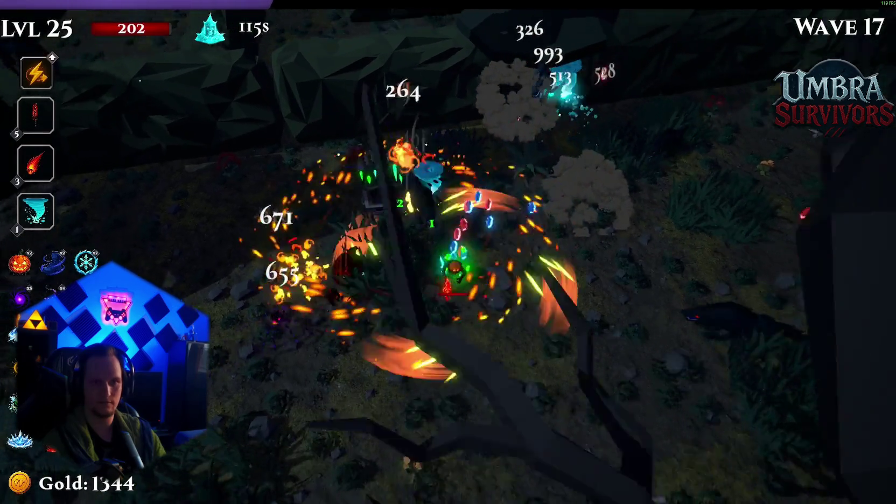
Move toward the altar and choose Spectral Ice as the level-26 upgrade.
key(s)
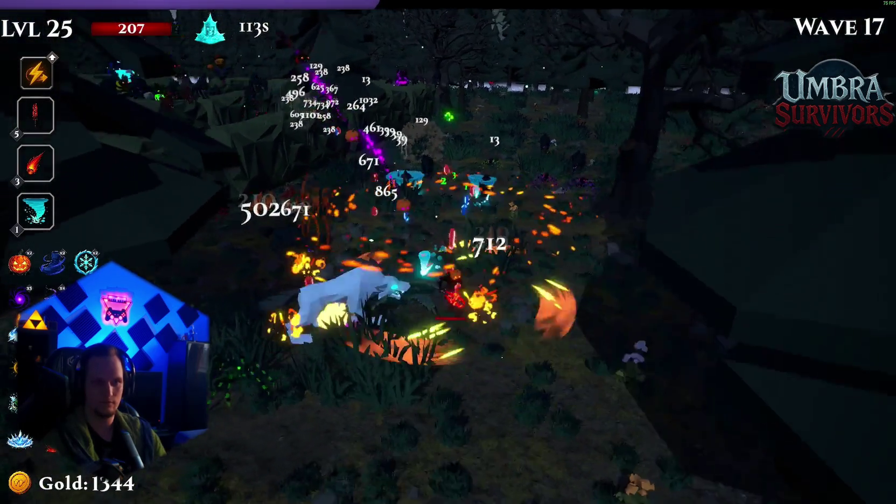
key(d)
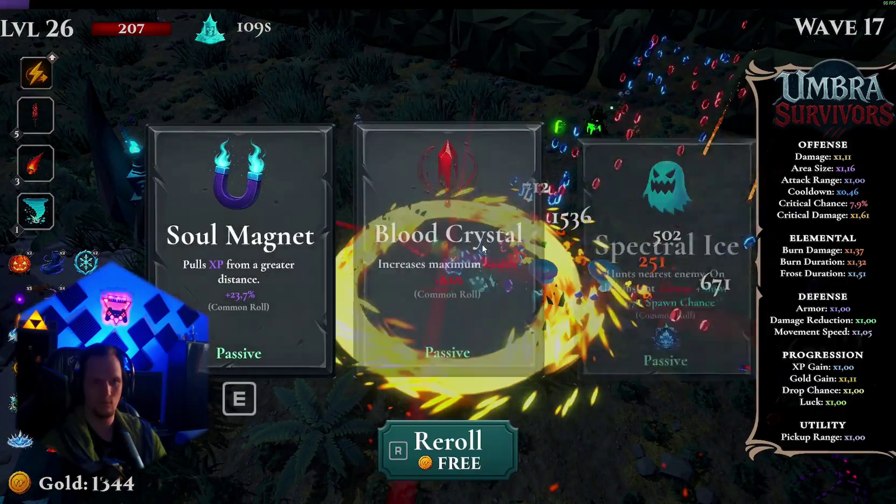
key(d)
key(space)
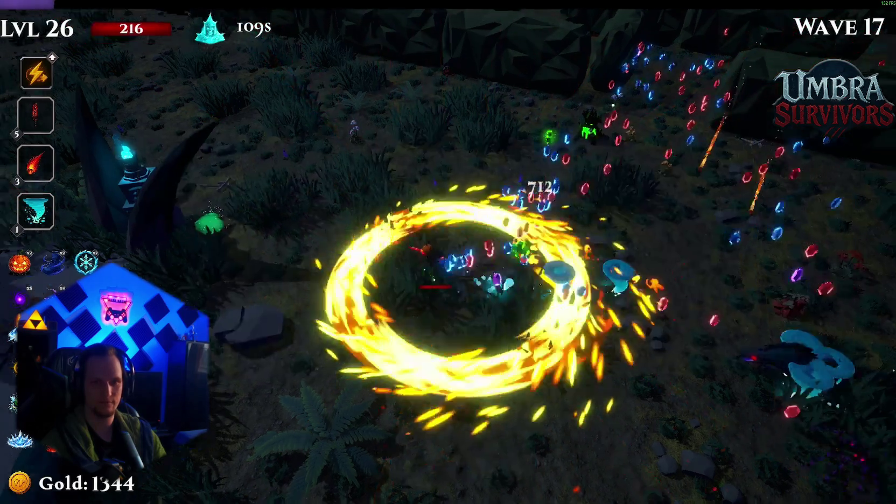
Advance past the stone pit to the glowing tree and fight the swarm until level-27 cards appear.
key(w)
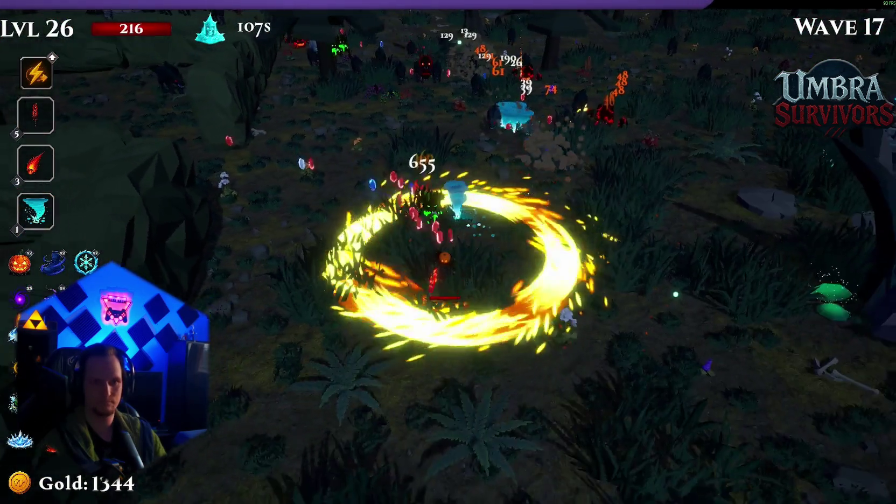
key(a)
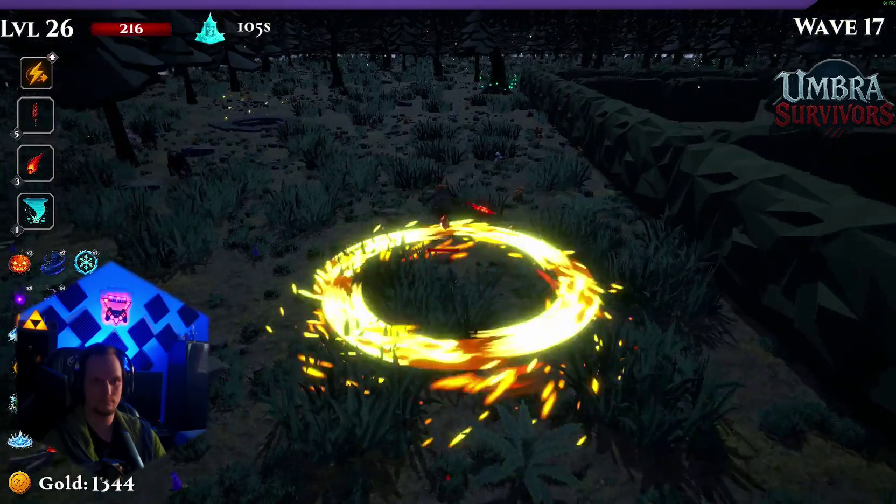
key(w)
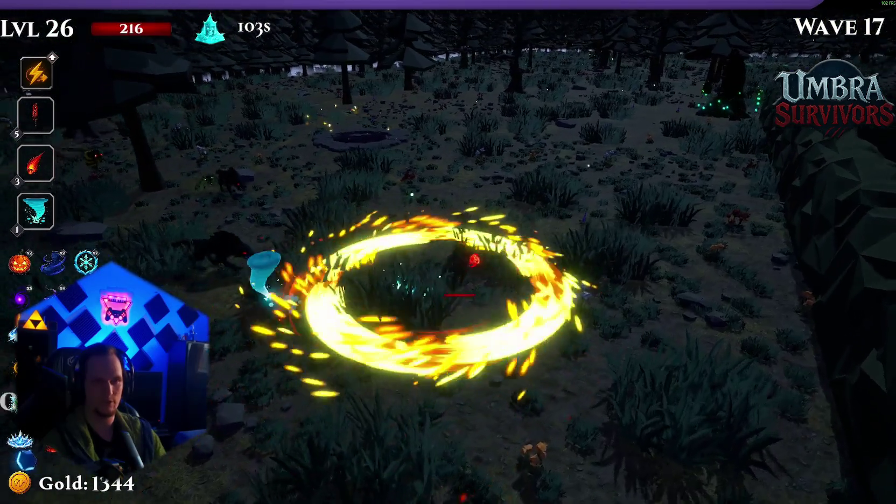
key(w)
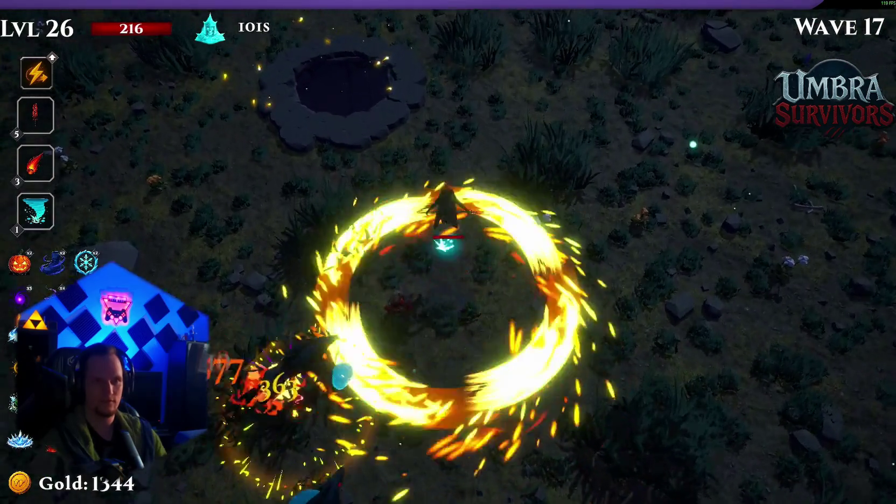
key(w)
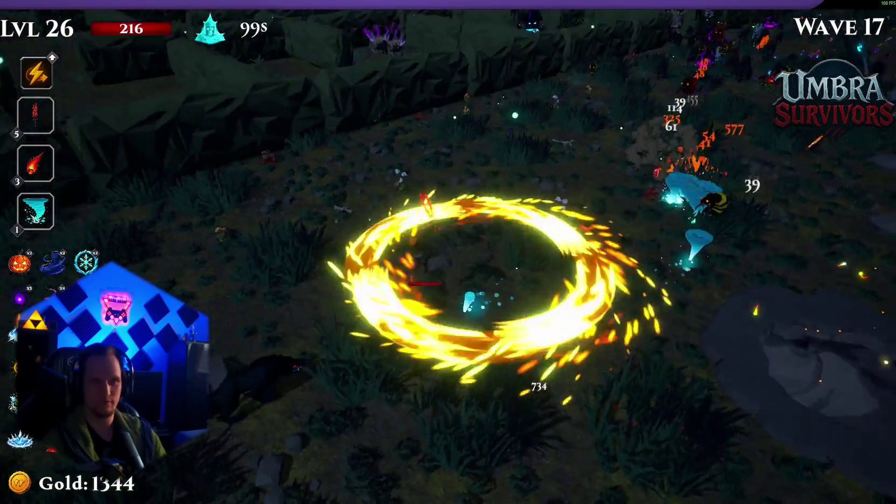
key(w)
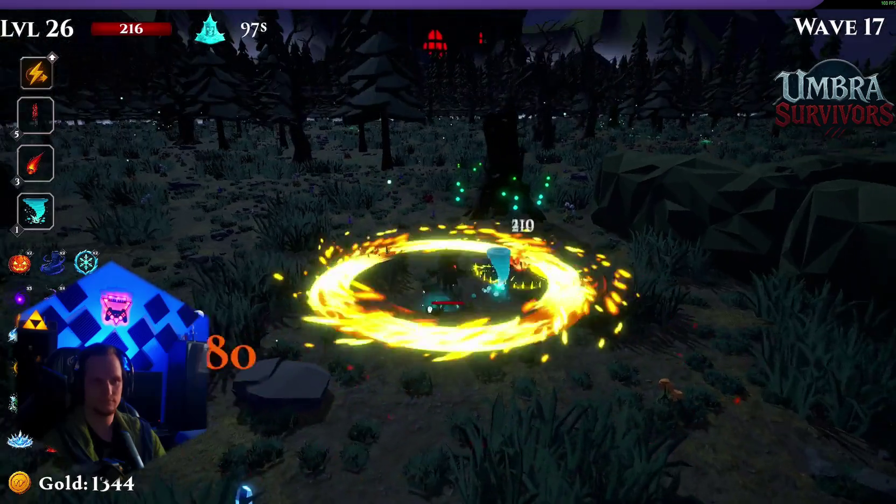
key(d)
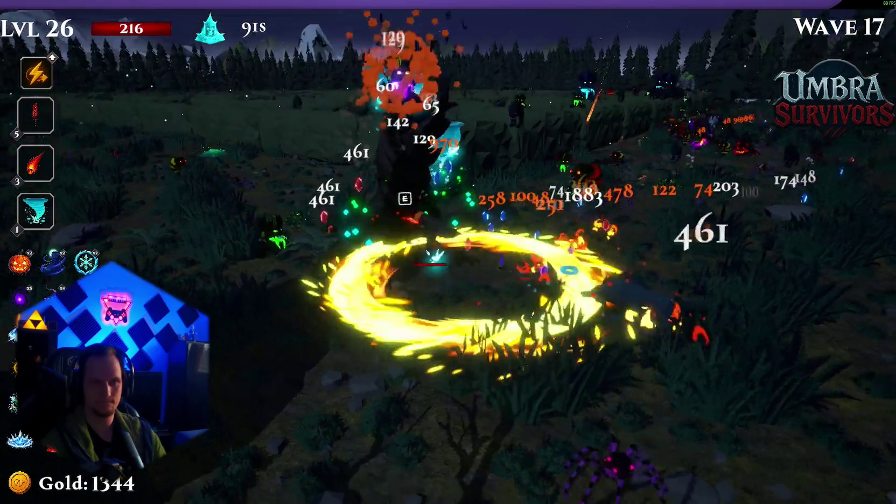
key(w)
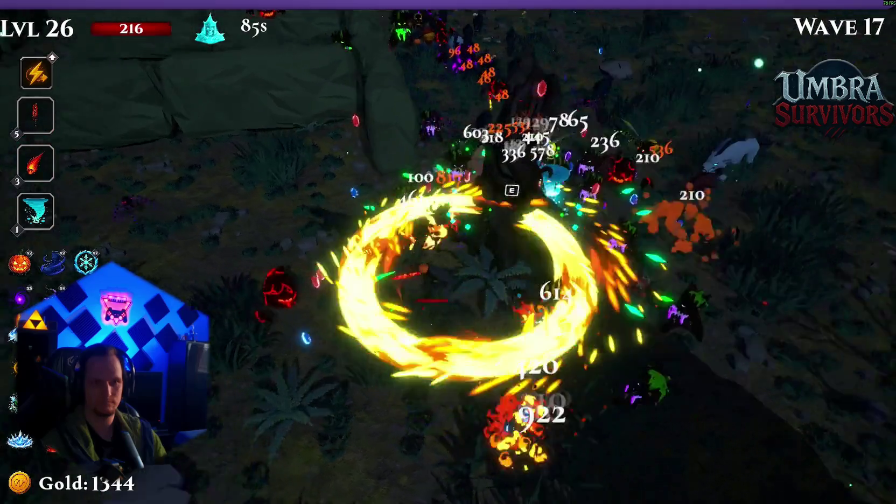
key(d)
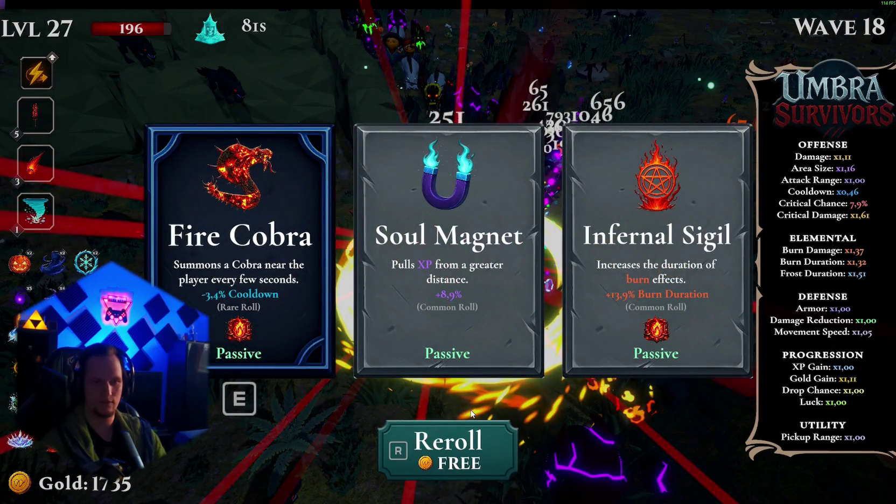
Reroll the level-27 cards, take Blood Crystal, and move down and right.
click(465, 441)
click(501, 266)
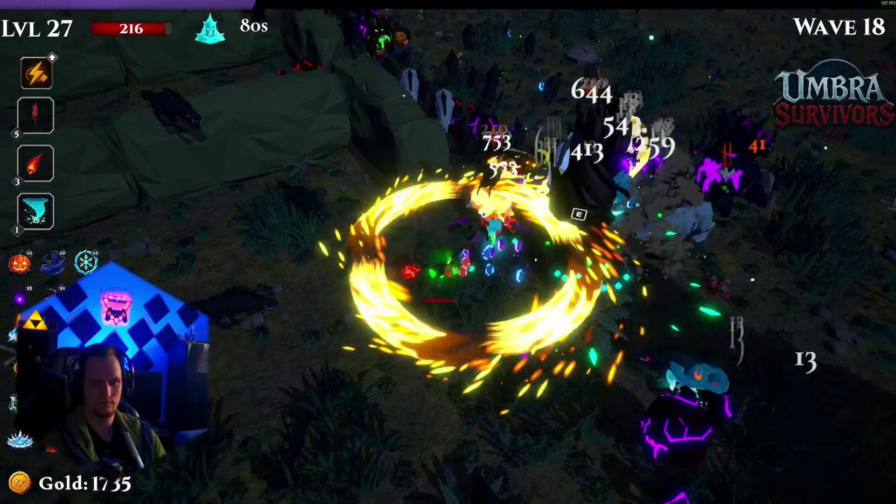
key(s)
key(d)
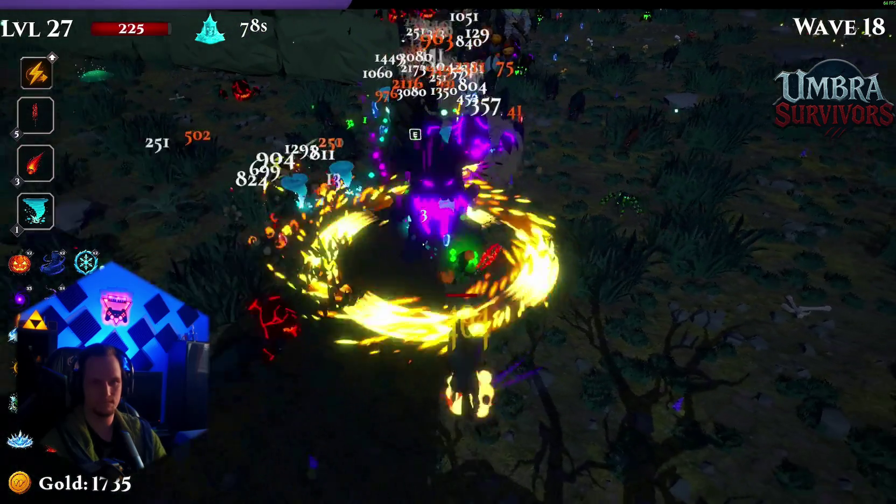
Gather gold to the left, then take Shadowstride at level 28.
key(a)
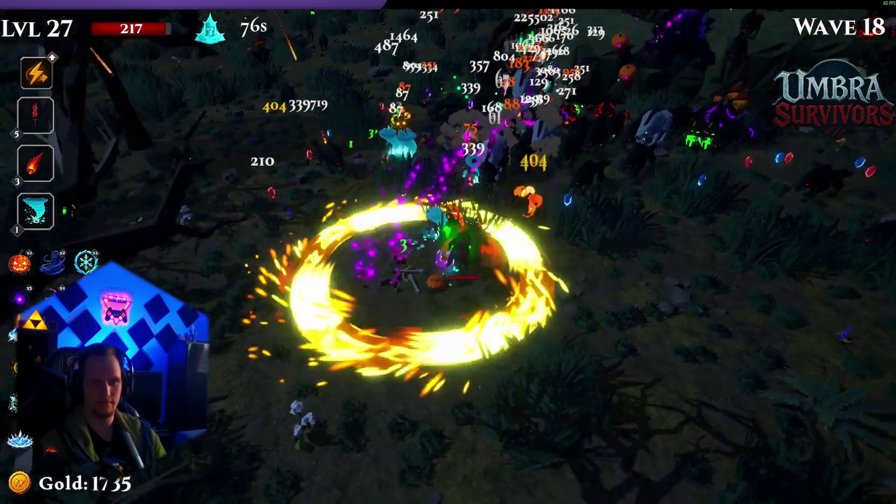
key(a)
key(w)
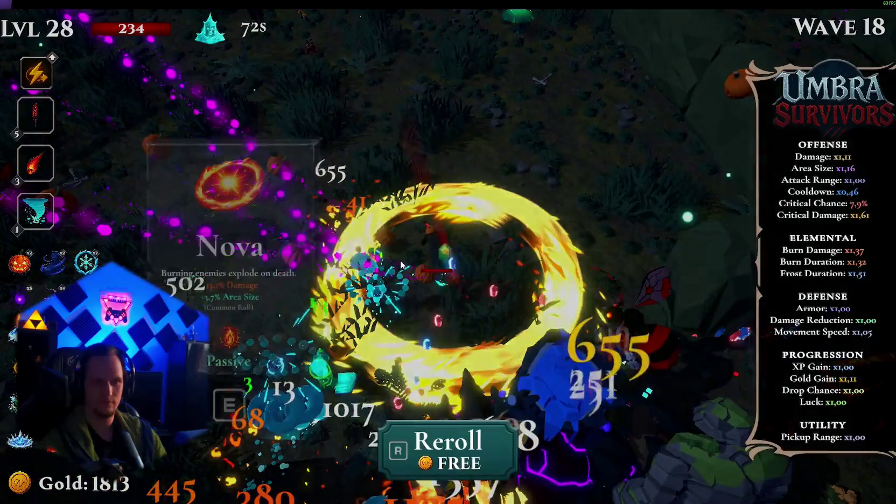
click(479, 271)
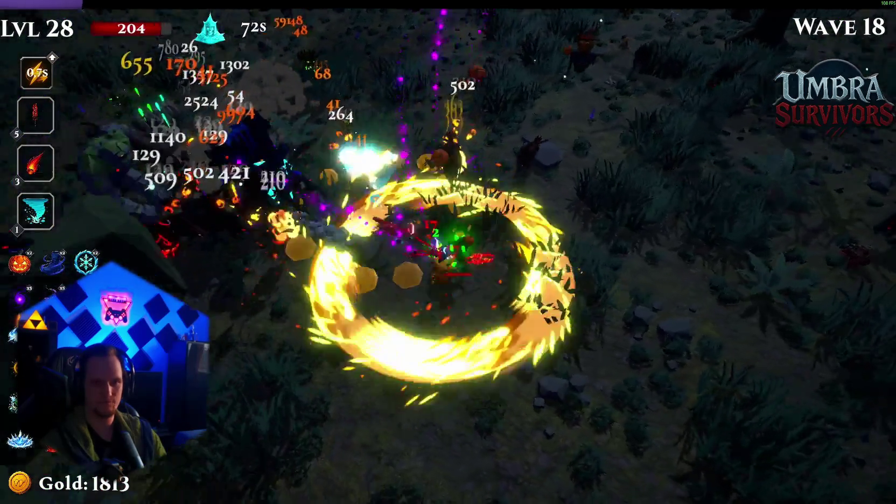
Move up-left, then right into the tree-shadowed area among the large branches.
key(a)
key(w)
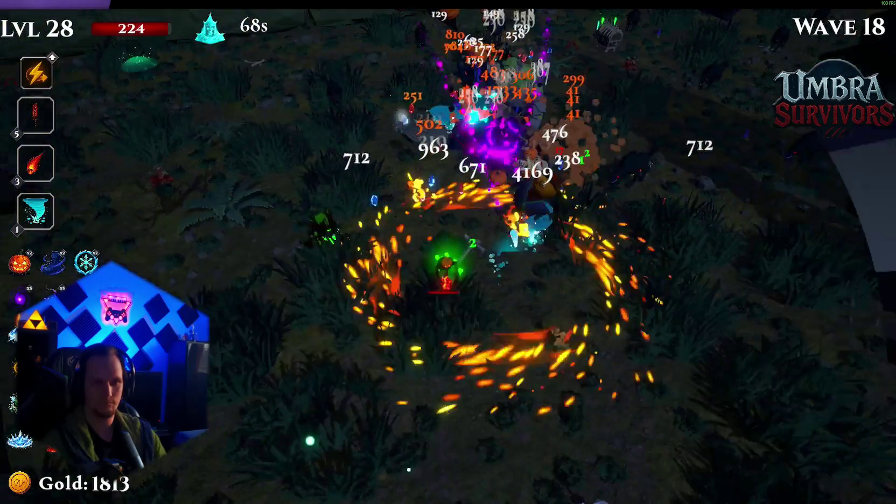
key(d)
key(d)
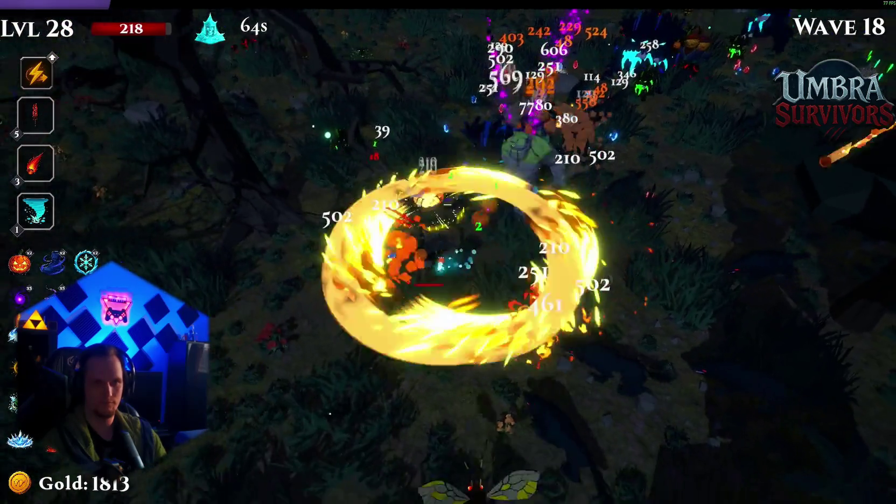
key(d)
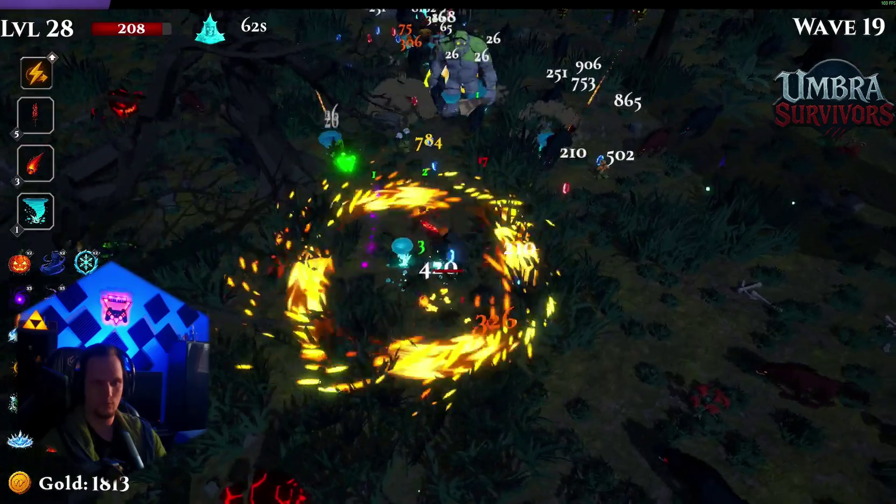
Weave through the wave 19 crowd toward the rock structure, gathering gold until level 29.
key(a)
key(s)
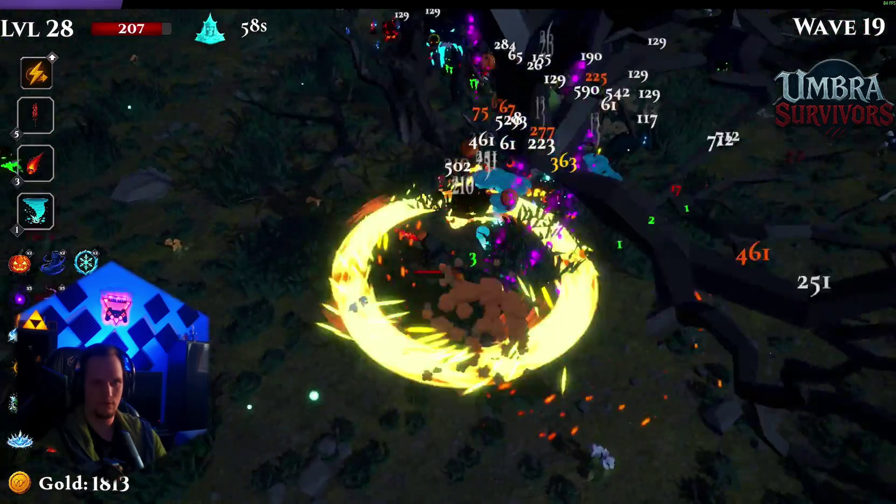
key(w)
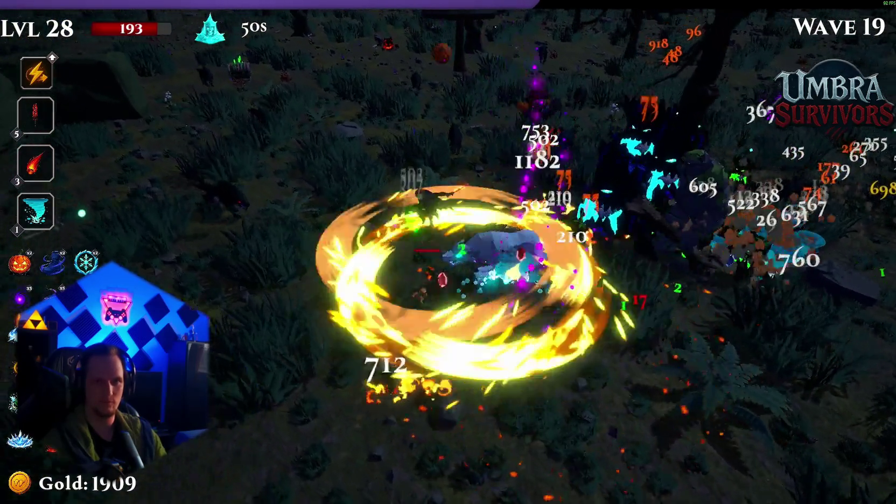
key(d)
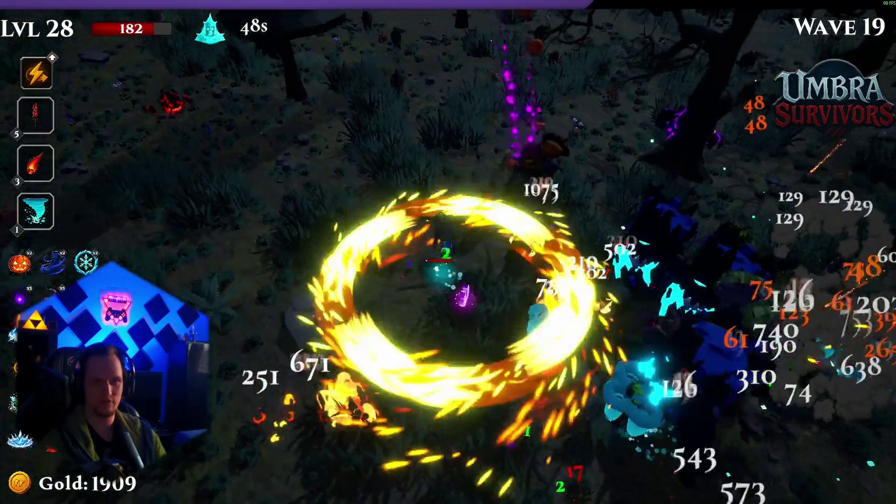
key(s)
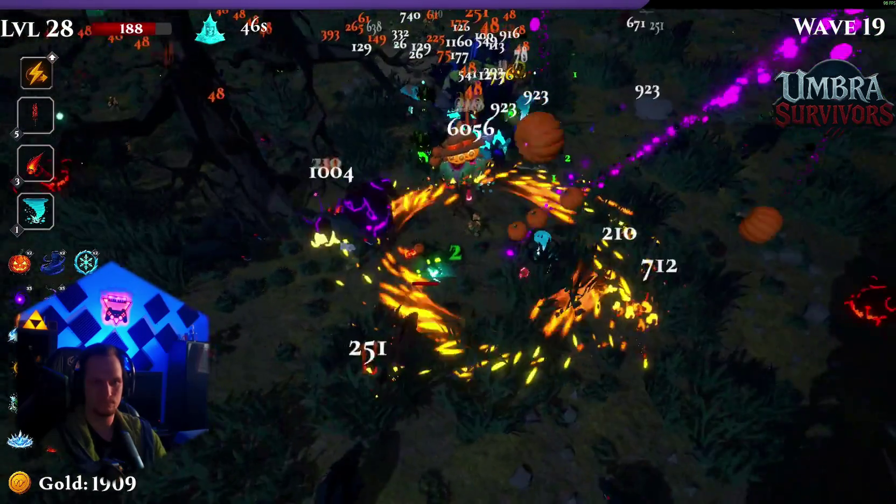
key(d)
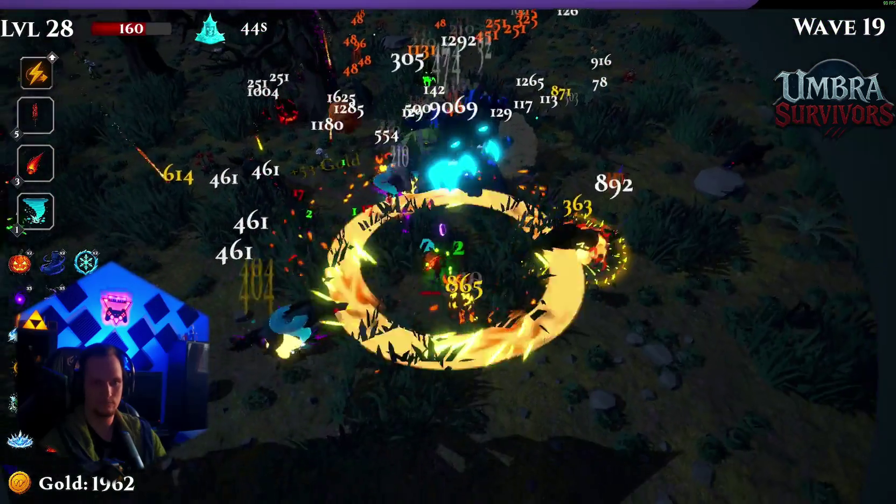
key(d)
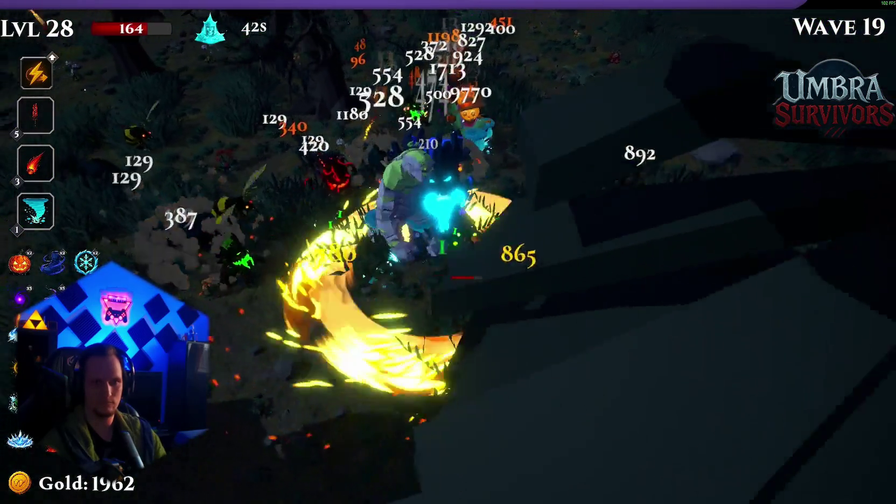
key(d)
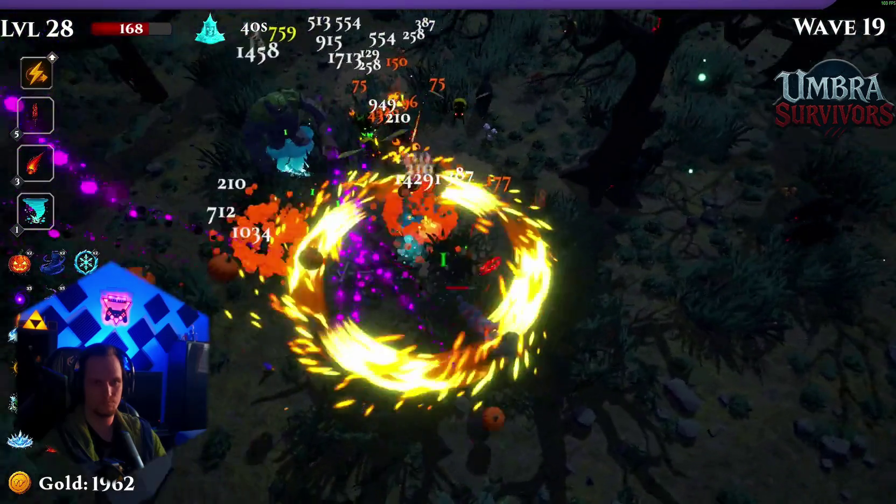
key(a)
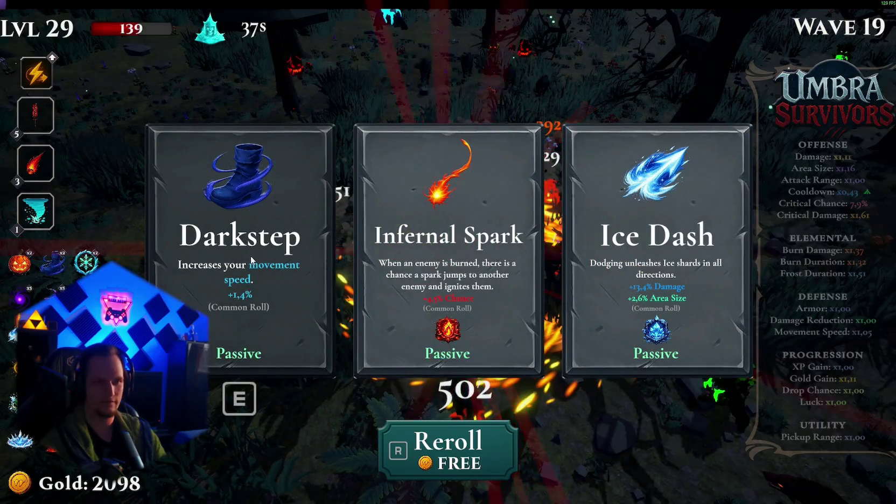
Take the Darkstep speed upgrade, collect Scorched Ground, and walk out of the forest to the chest.
click(251, 261)
key(w)
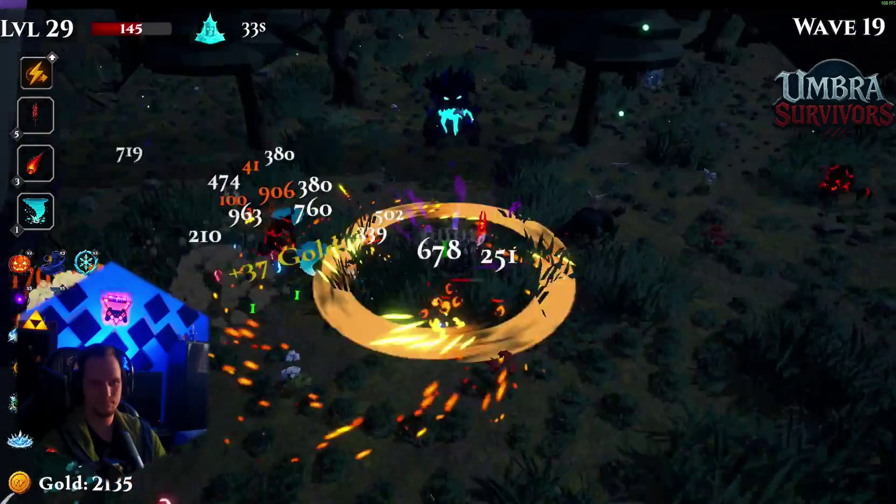
click(409, 376)
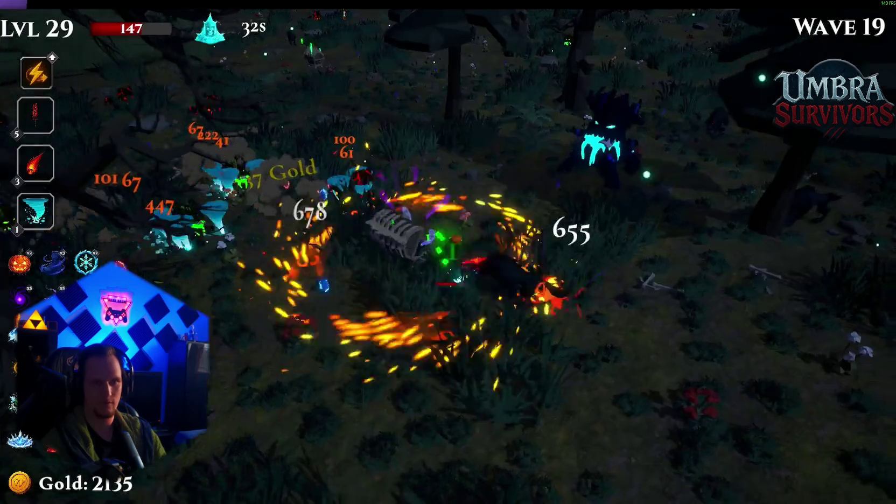
key(w)
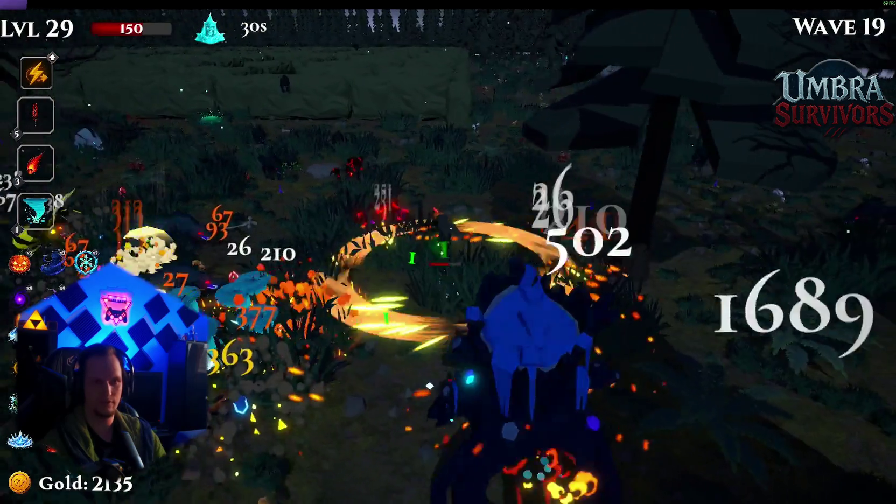
key(w)
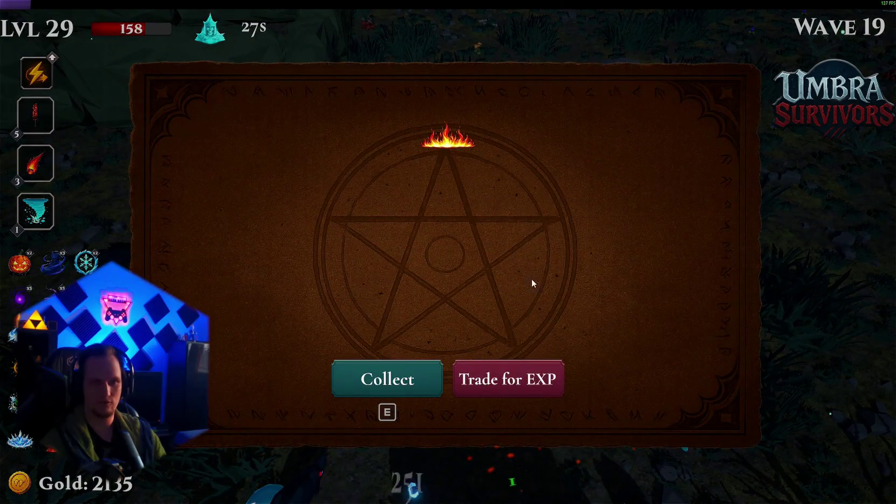
Collect the Scorched Ground reward, then cross the hedge maze and forest until wave 20's Reaper appears.
key(e)
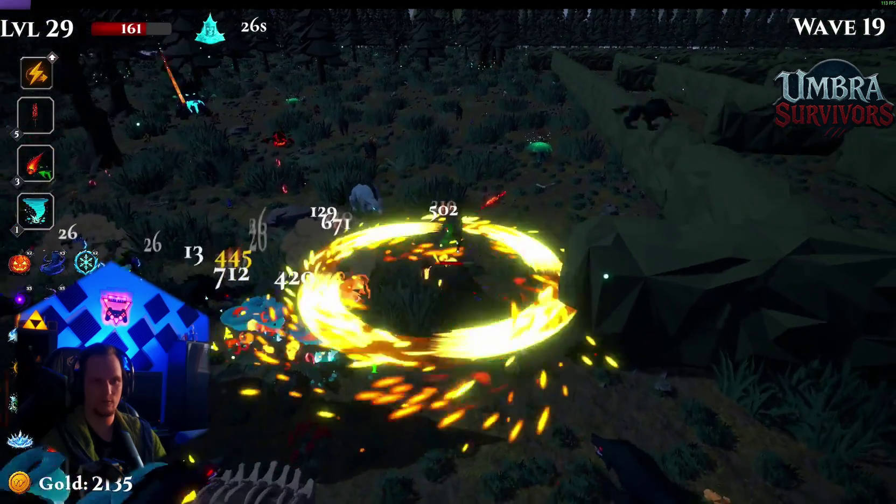
key(d)
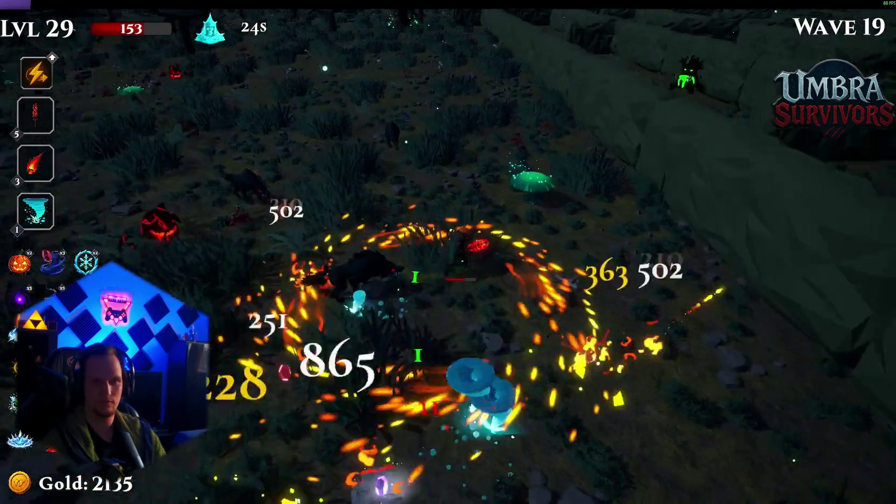
key(d)
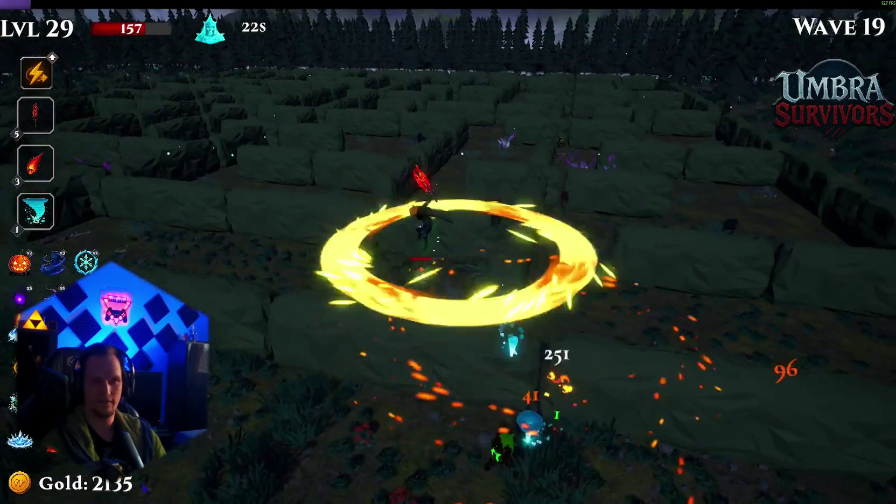
key(a)
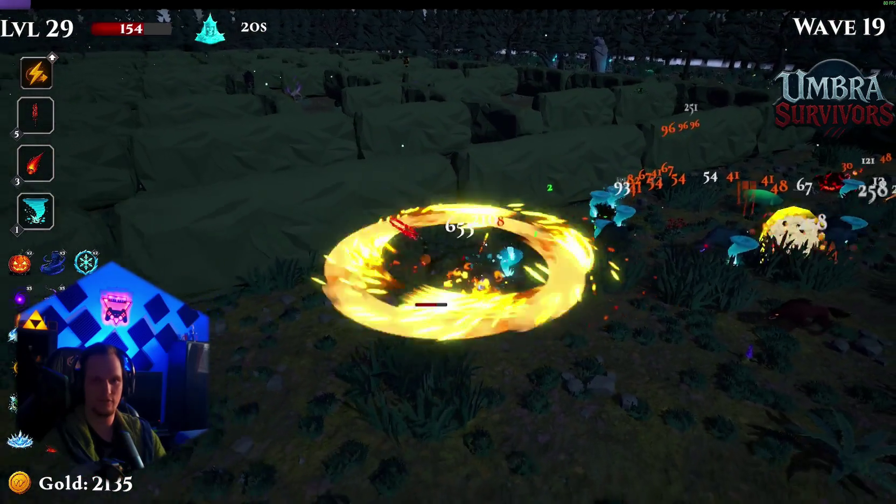
key(a)
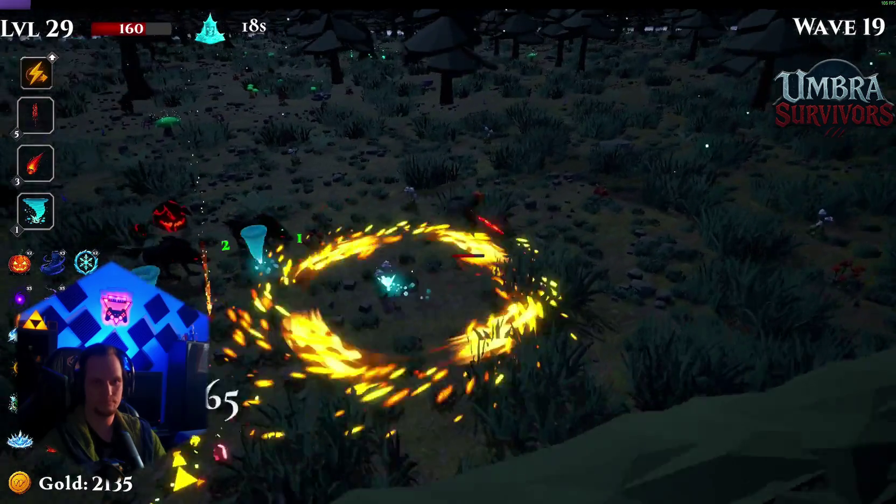
key(w)
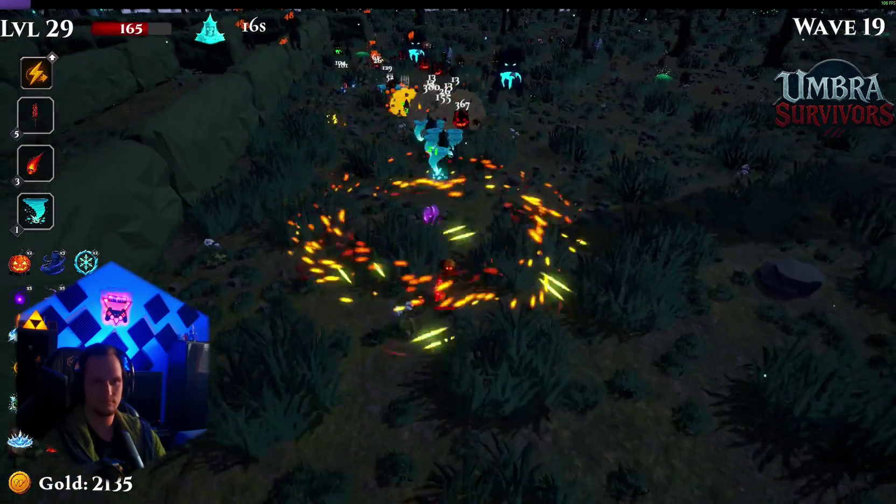
key(w)
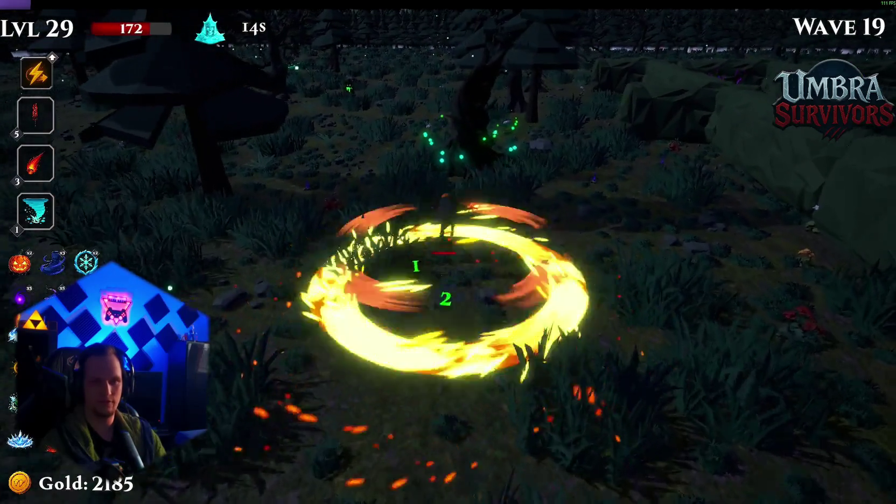
key(w)
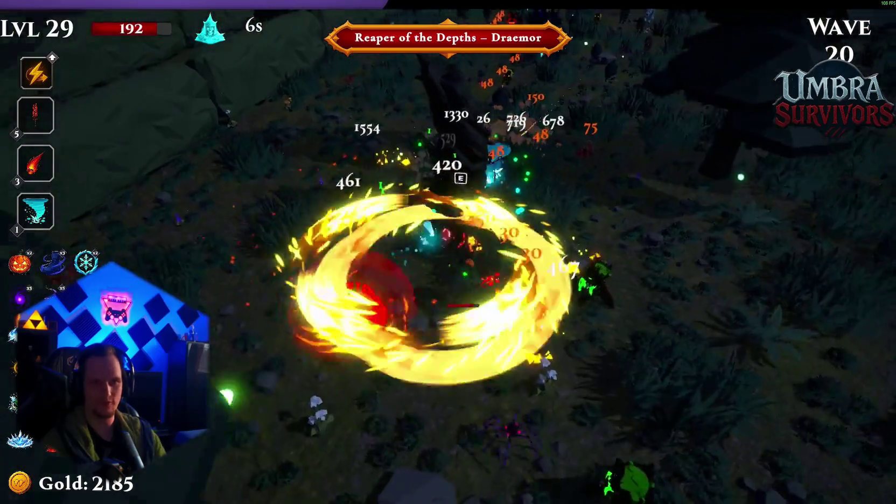
Circle the field dodging and damaging Draemor, collecting gold up to 2240.
key(w)
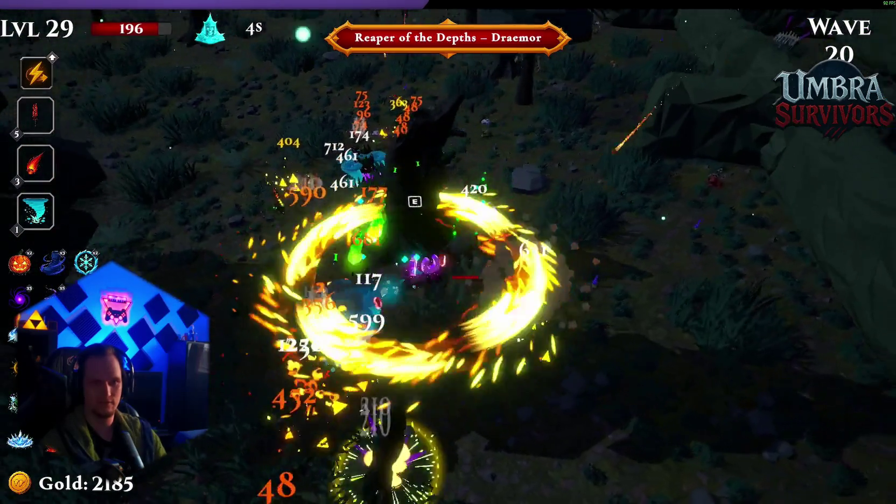
key(a)
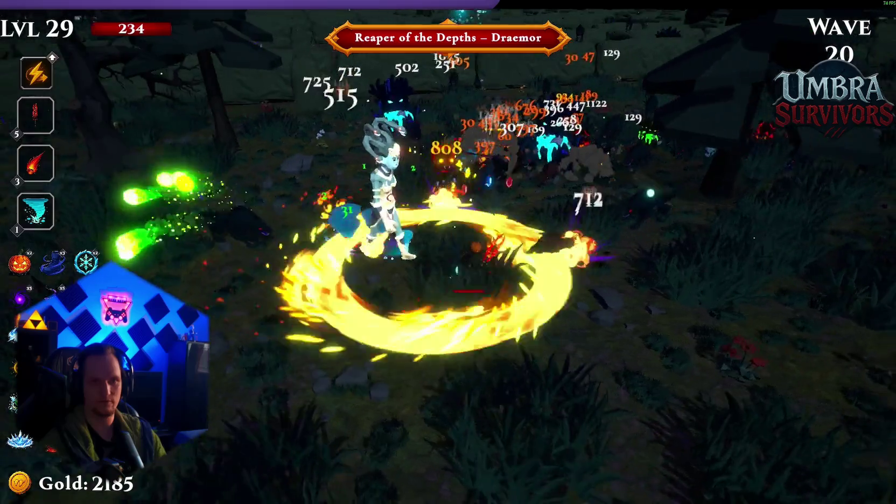
key(w)
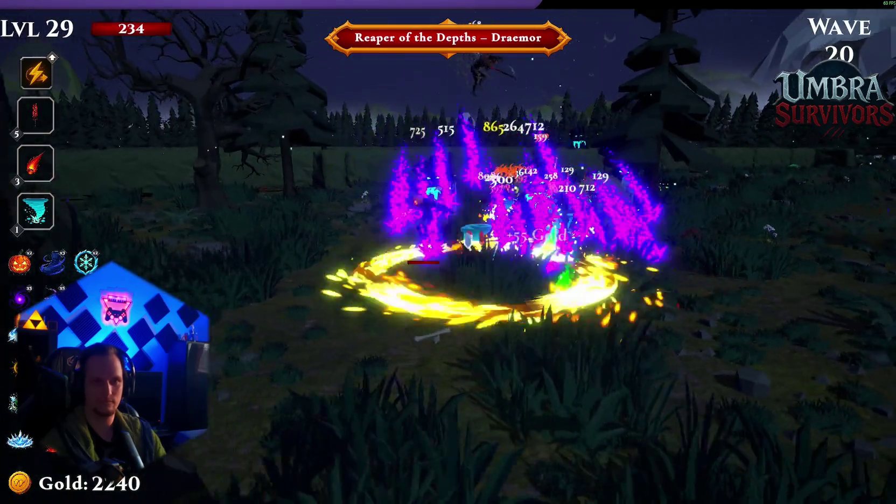
key(d)
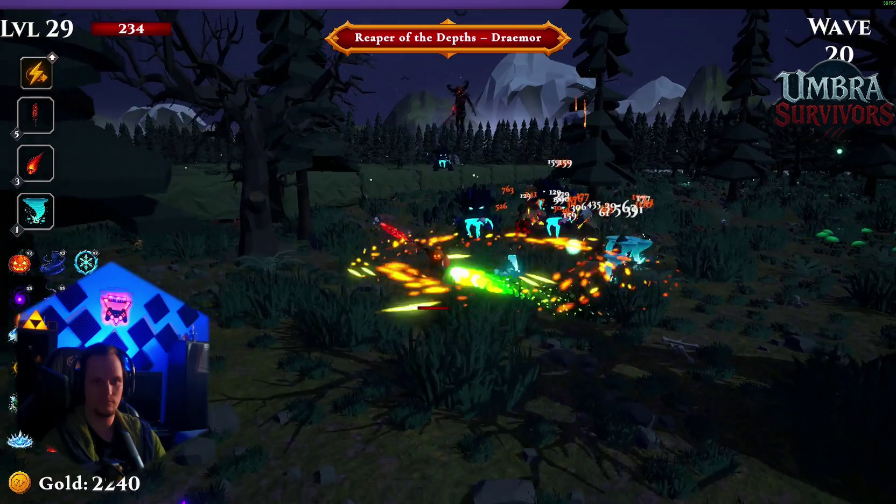
key(d)
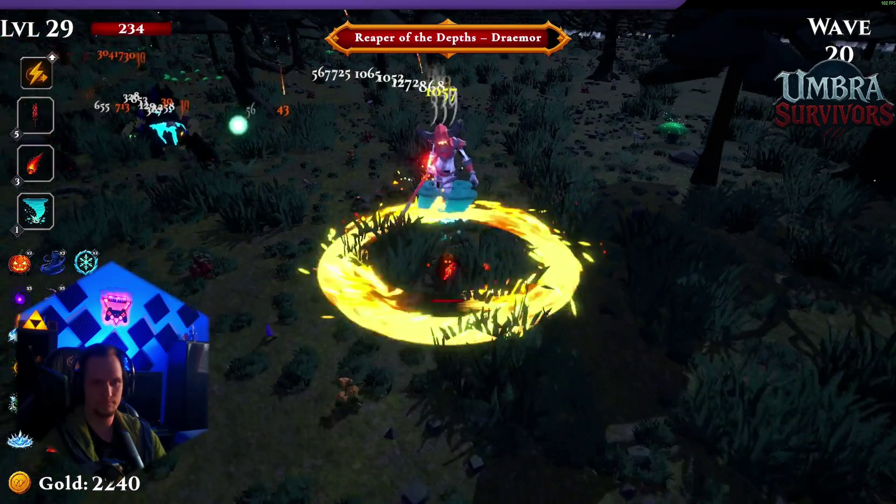
key(a)
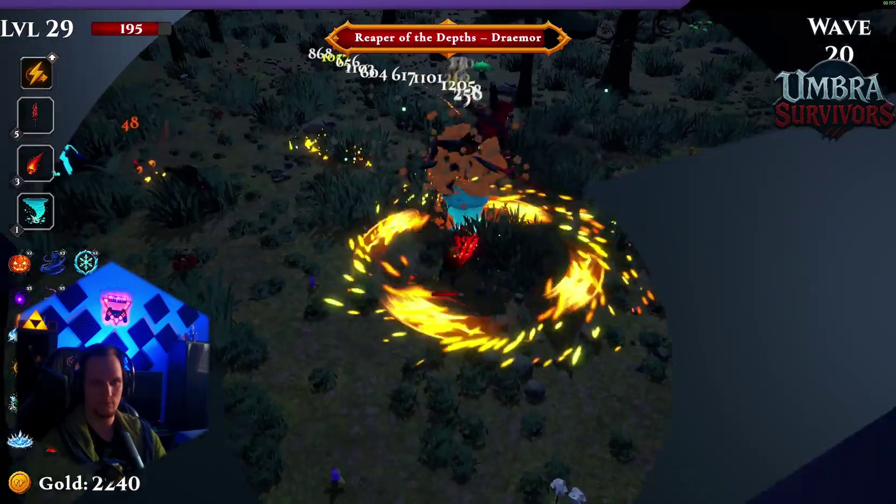